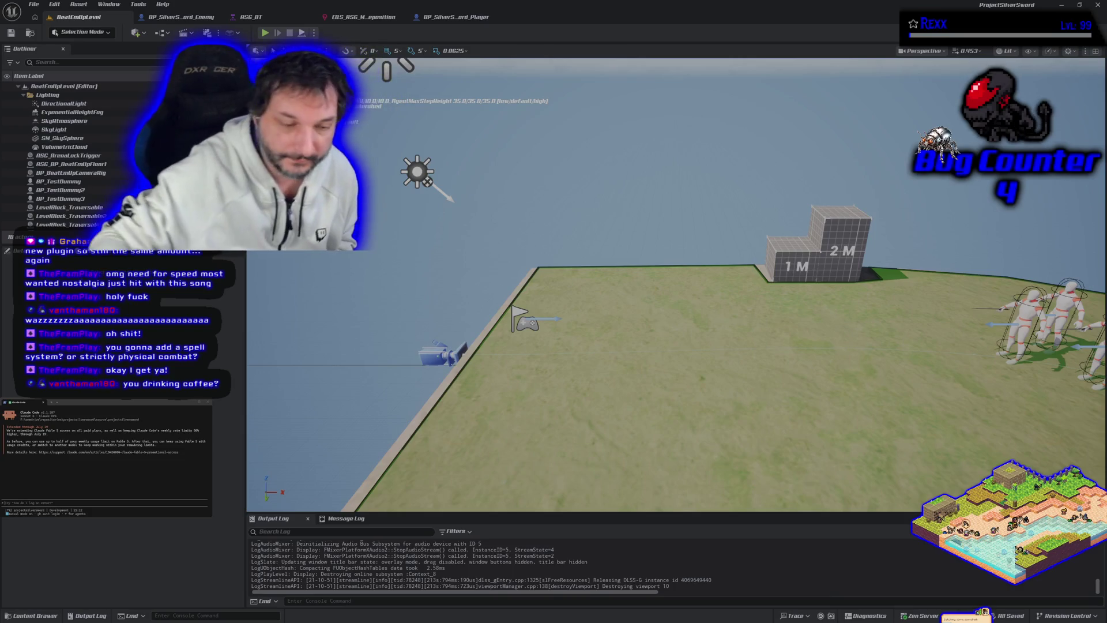
# Step: Bring Chrome's HacknPlan board forward, then switch to the YouTube Music tab playing Dedicated (1999 Demo)
pyautogui.hotkey('alt', 'Tab')
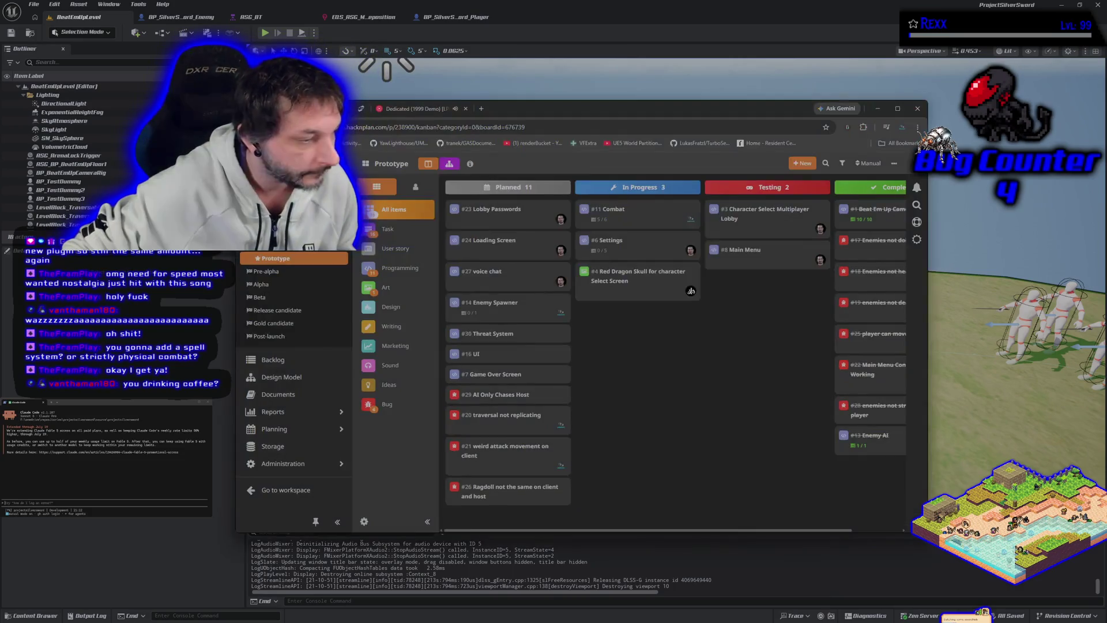
pyautogui.click(397, 114)
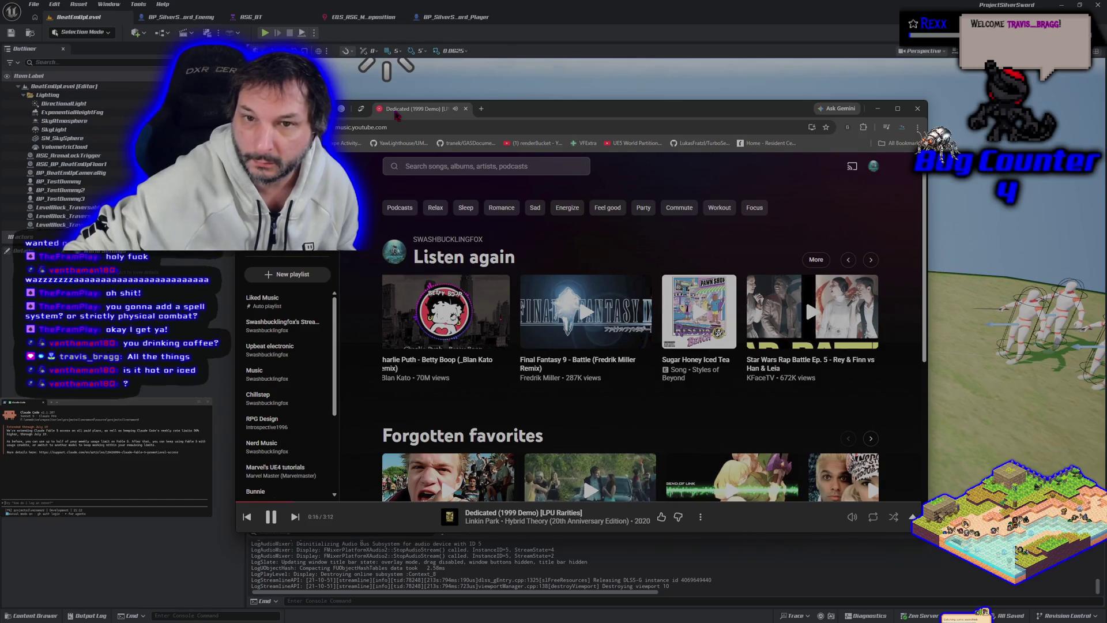
# Step: Switch from YouTube Music back to the HacknPlan Prototype kanban tab with Ctrl+Tab
pyautogui.hotkey('ctrl', 'Tab')
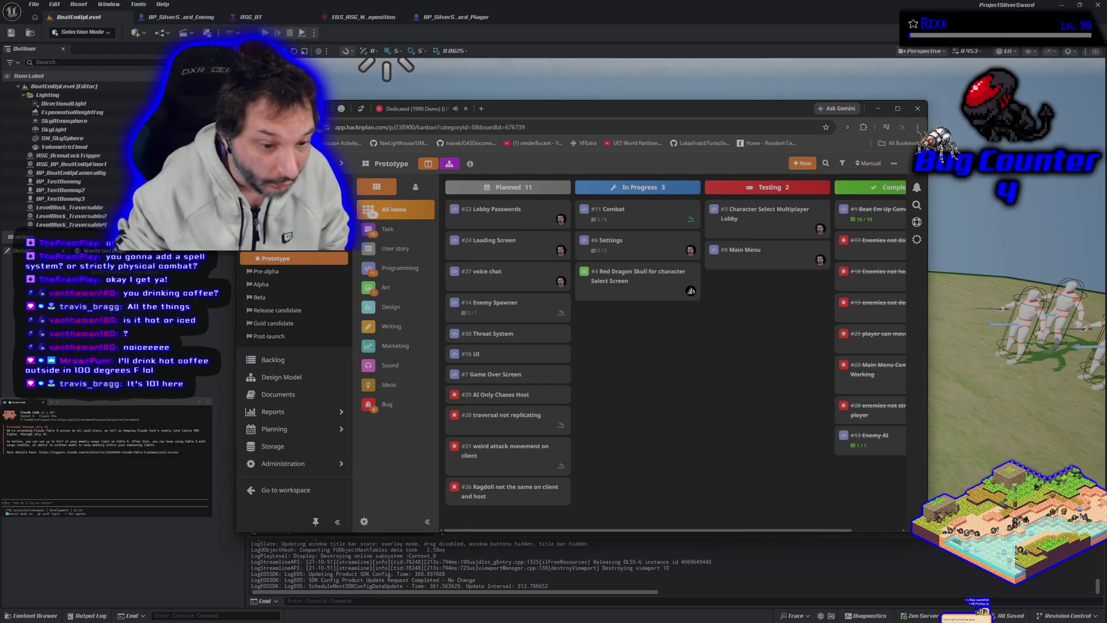
# Step: Minimize Chrome to reveal the Unreal Editor's BeatEmUpLevel map
pyautogui.press('super+Down')
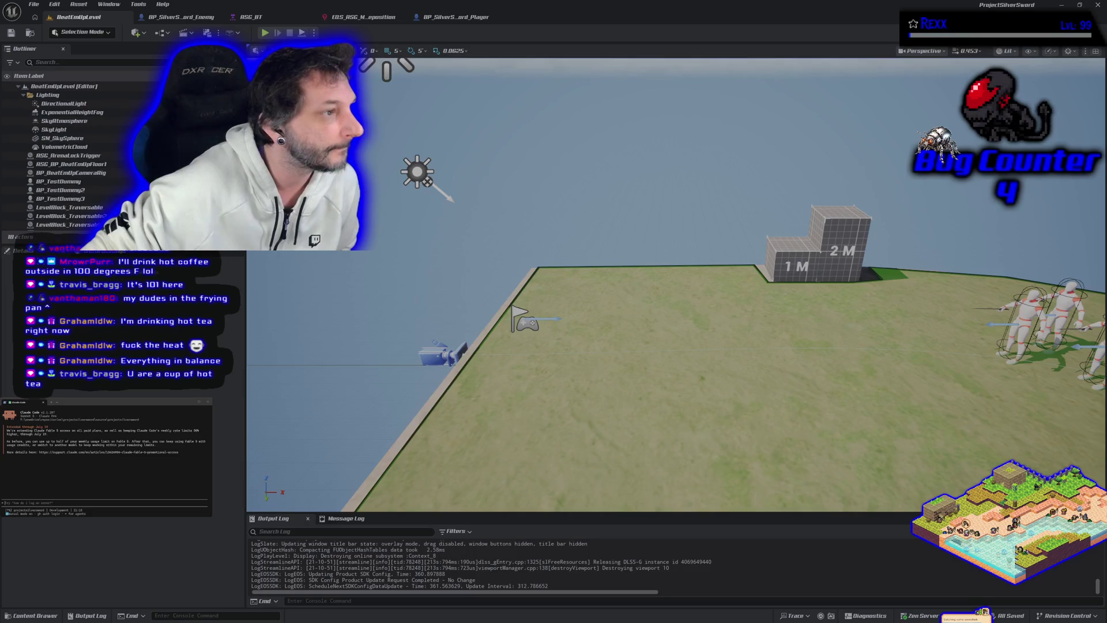
# Step: Bring up the Fab Tavern Animations page and expand its full product description
pyautogui.hotkey('alt', 'Tab')
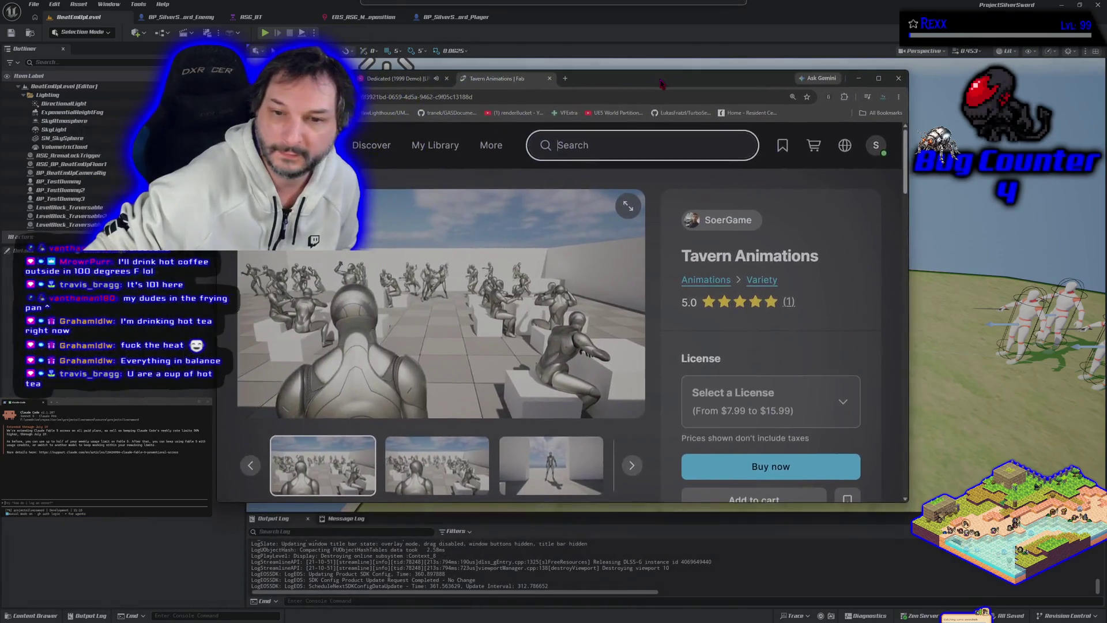
pyautogui.scroll(-10, 565, 334)
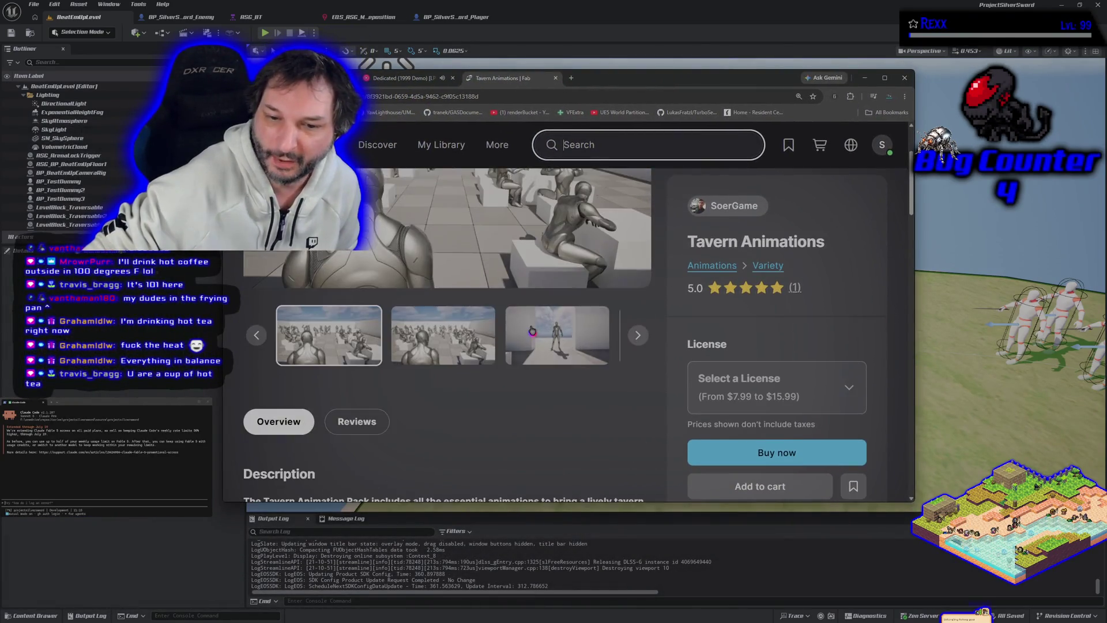
pyautogui.click(292, 280)
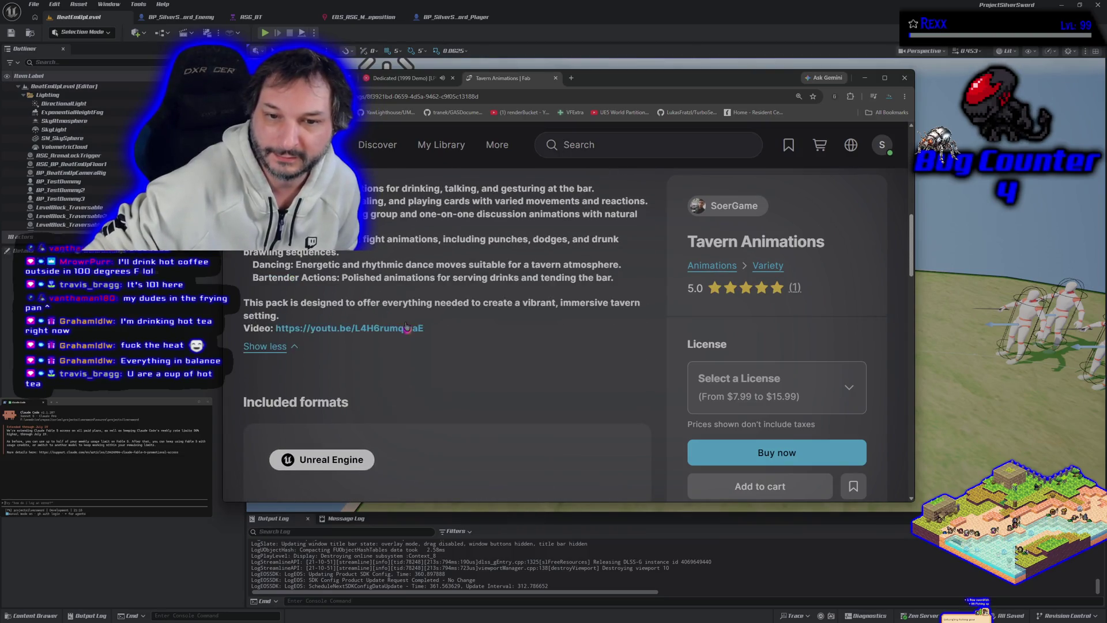
pyautogui.scroll(-2, 388, 360)
pyautogui.scroll(3, 388, 360)
# Step: Open the description's linked preview video in a new YouTube tab and switch to it
pyautogui.click(385, 374)
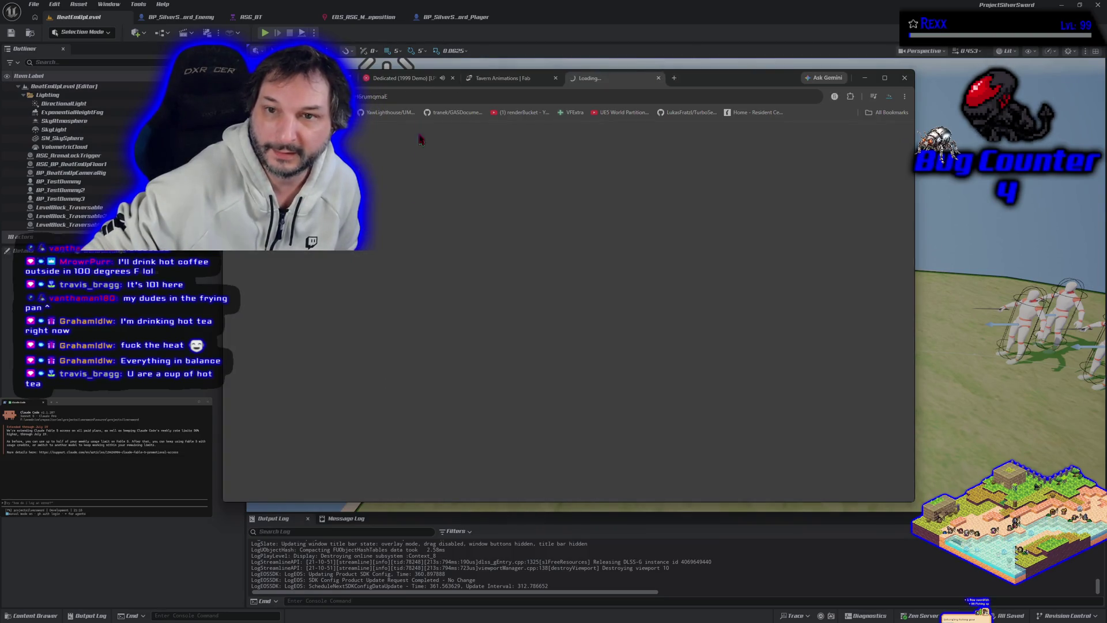
pyautogui.click(421, 81)
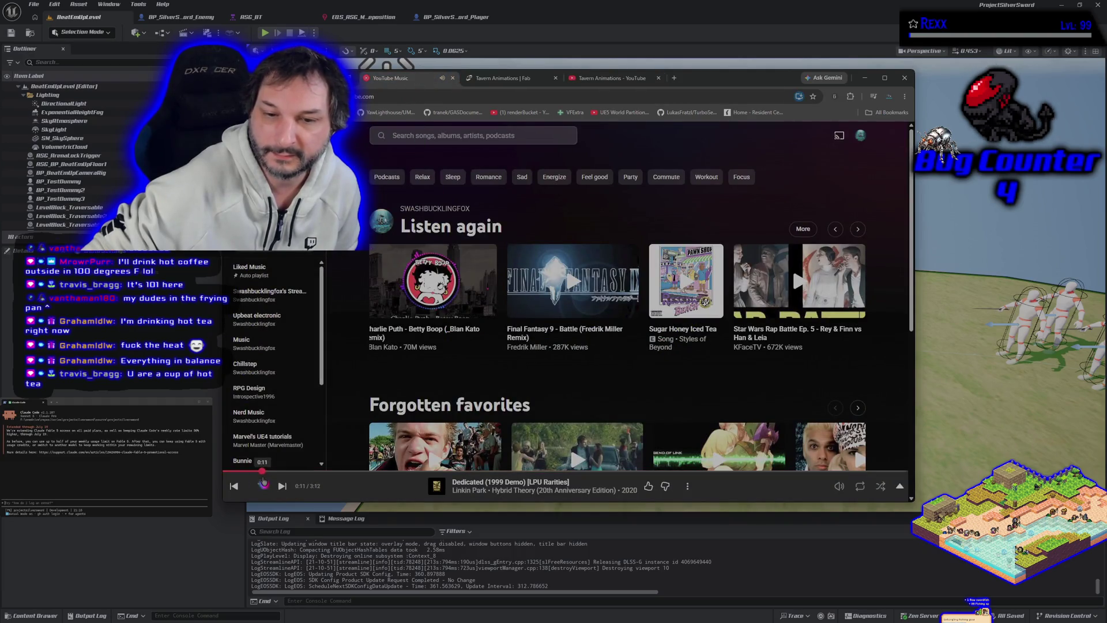
pyautogui.click(611, 78)
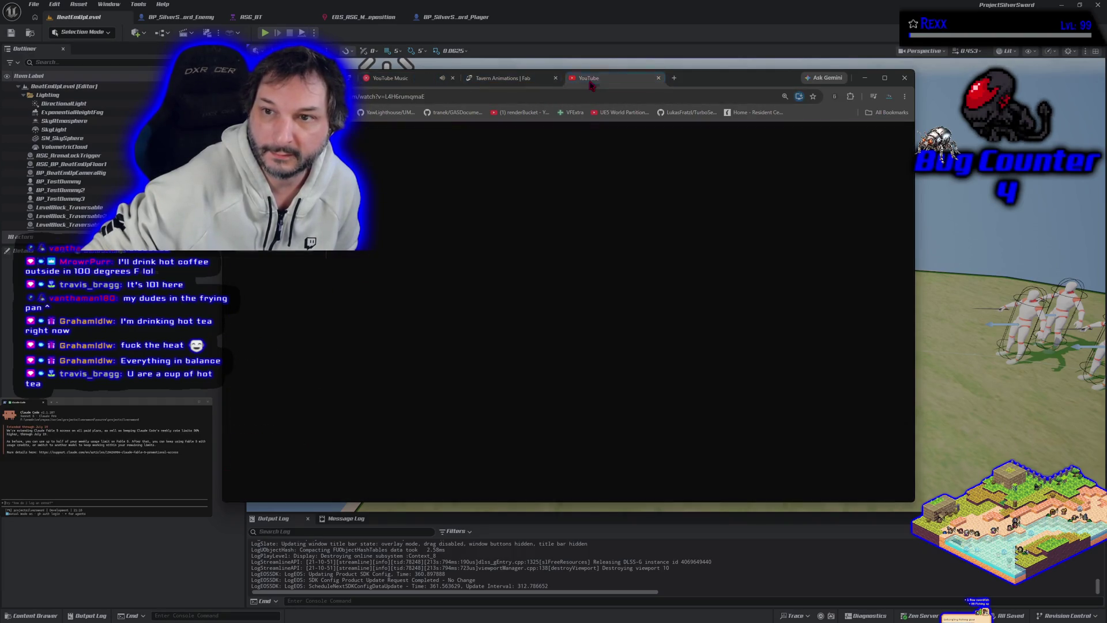
# Step: Watch the Tavern Animations demo full screen to about 0:57, then exit to the windowed player
pyautogui.click(878, 395)
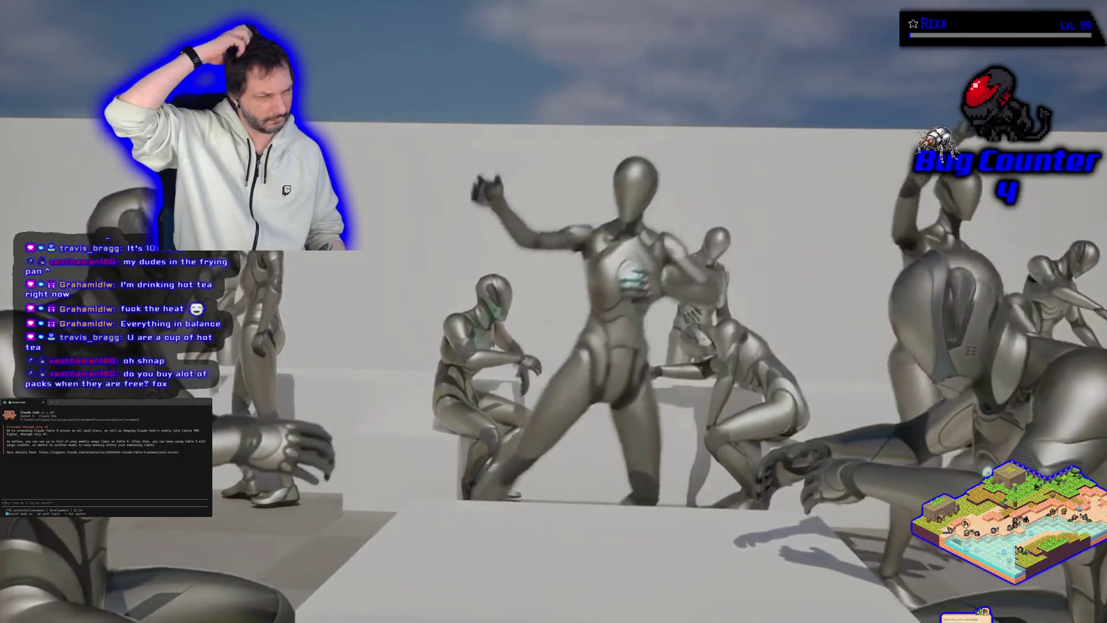
pyautogui.moveTo(821, 519)
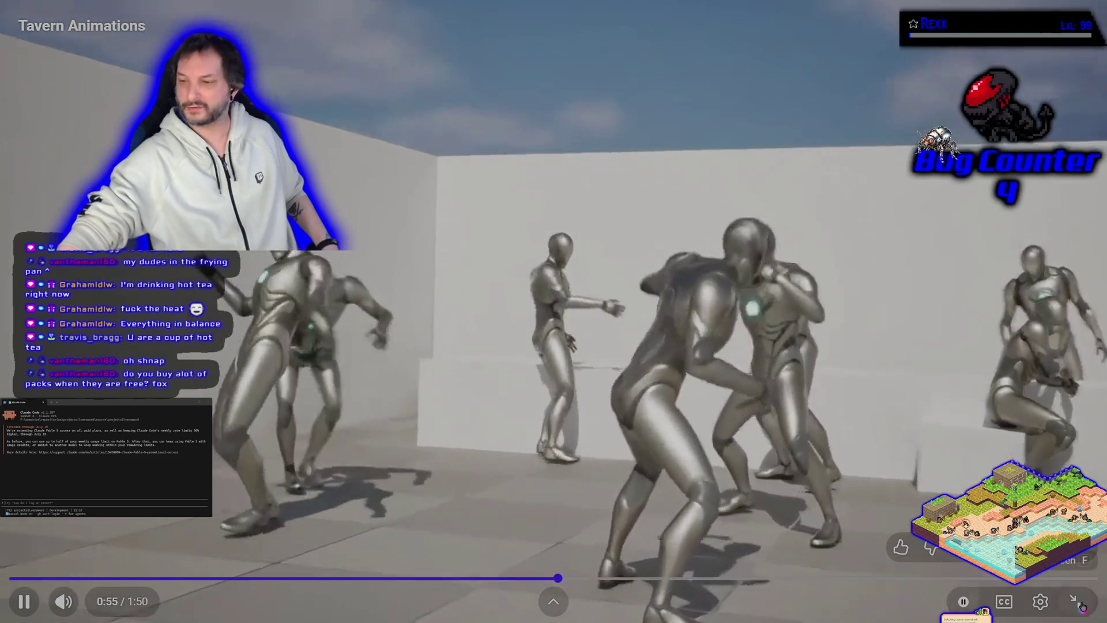
pyautogui.press('Escape')
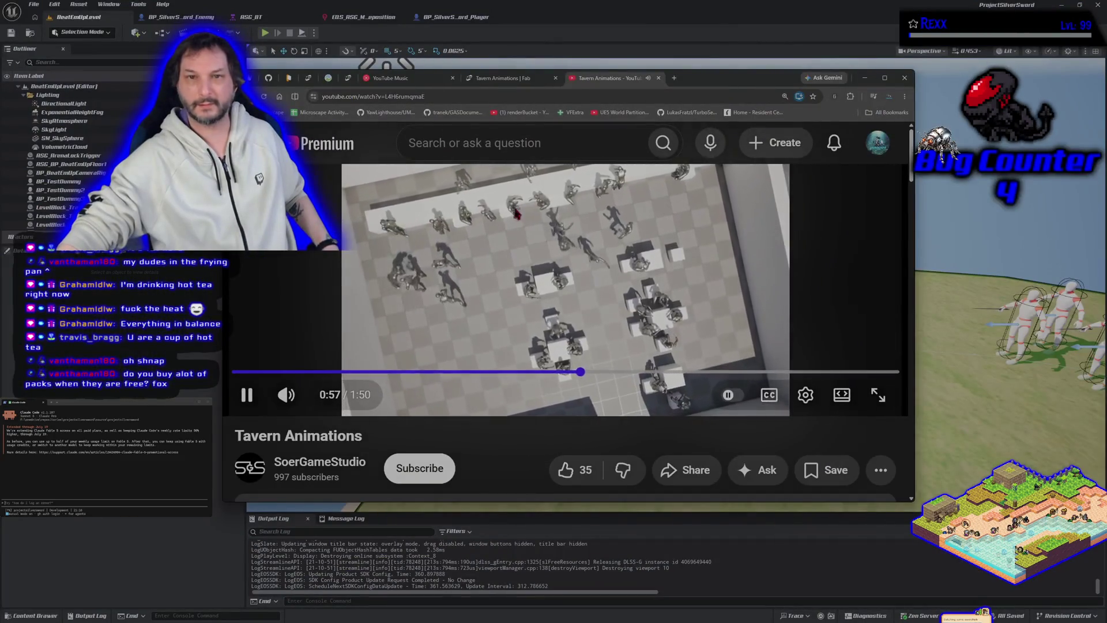
# Step: Watch the Tavern Animations demo full screen to its 1:50 end, exit, then close its tab
pyautogui.click(876, 407)
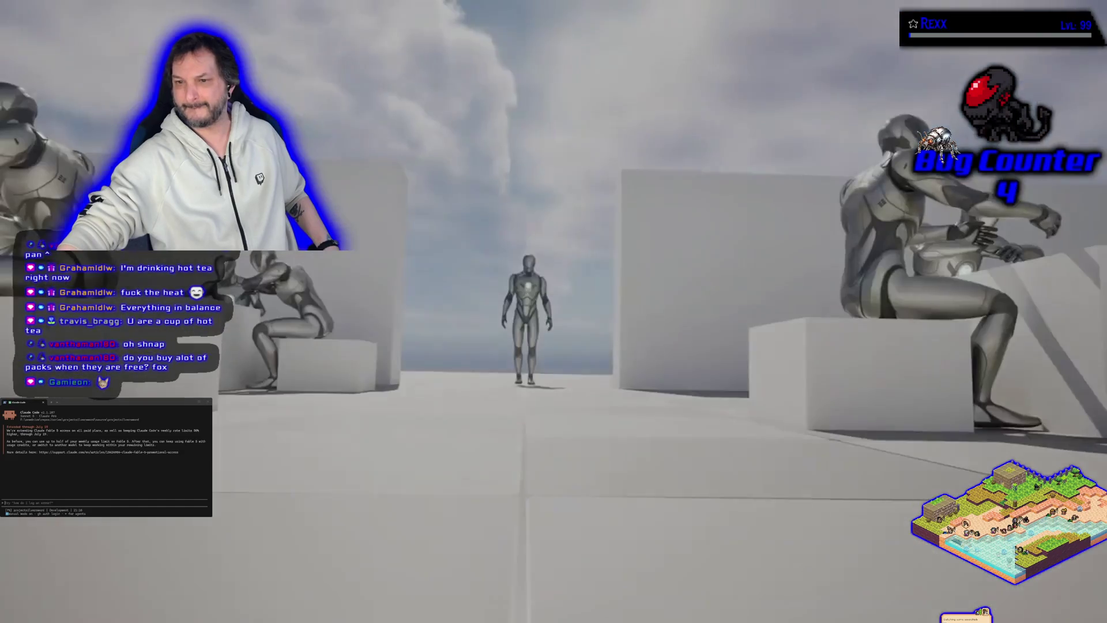
pyautogui.moveTo(932, 358)
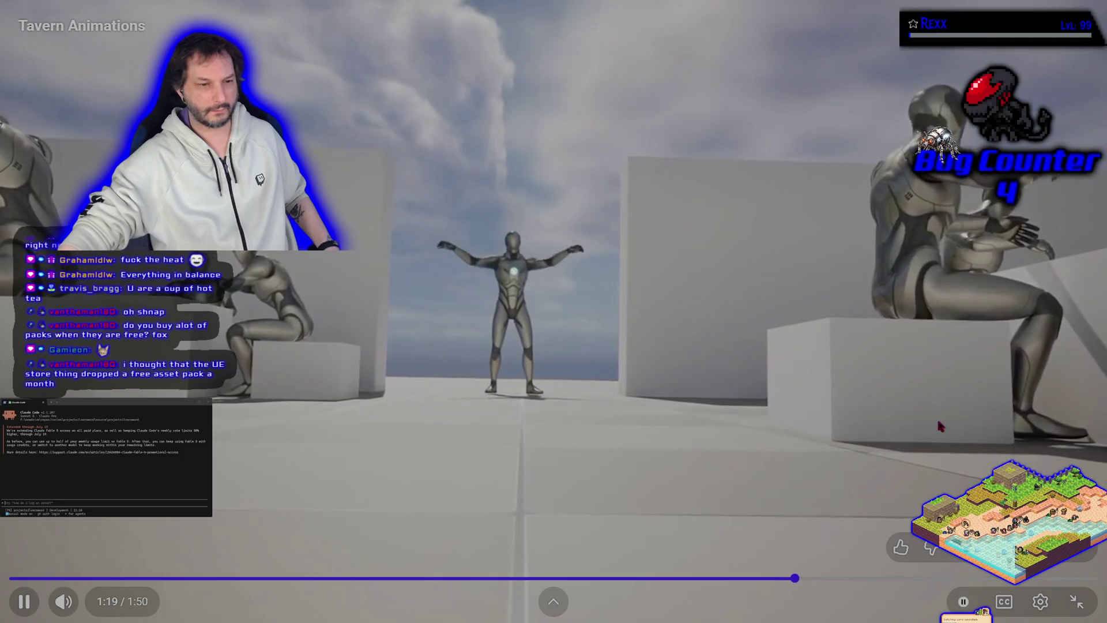
pyautogui.moveTo(1076, 603)
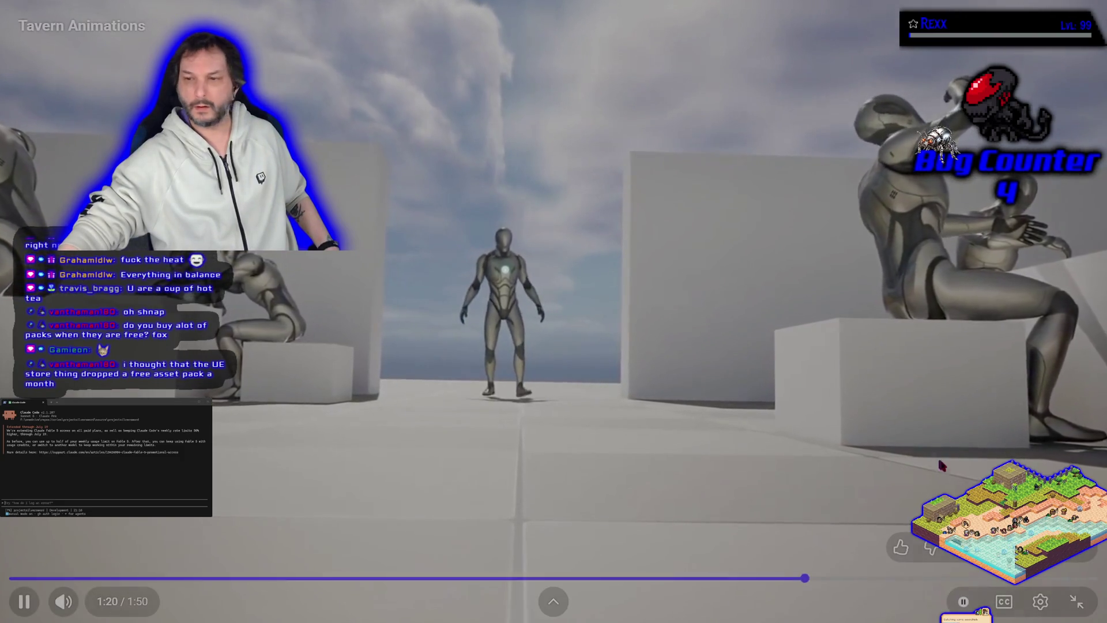
pyautogui.click(1076, 602)
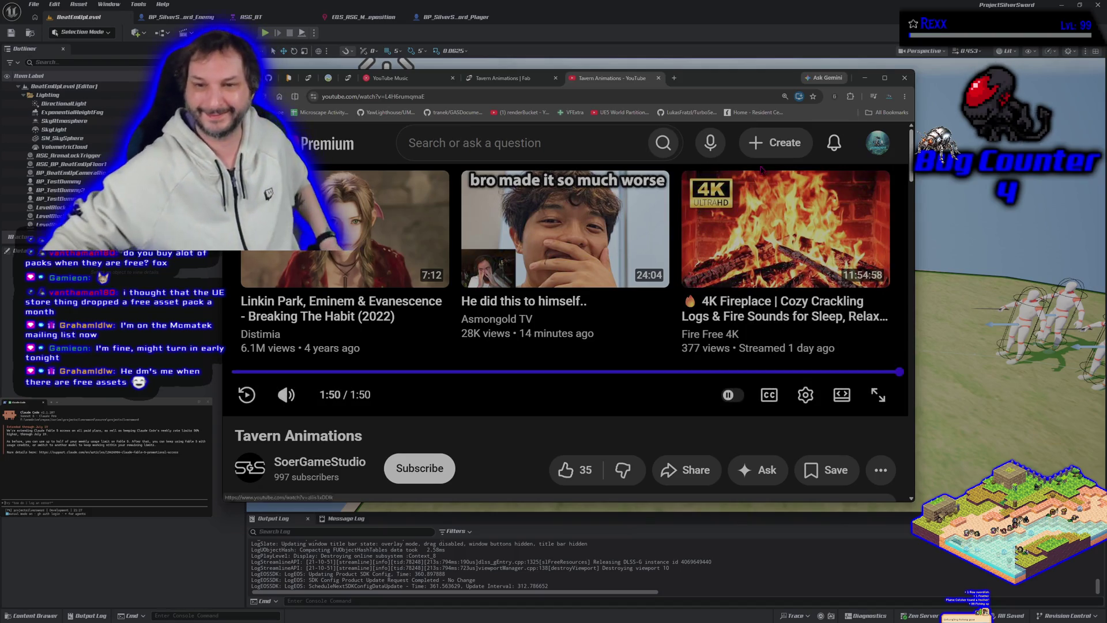
pyautogui.middleClick(638, 85)
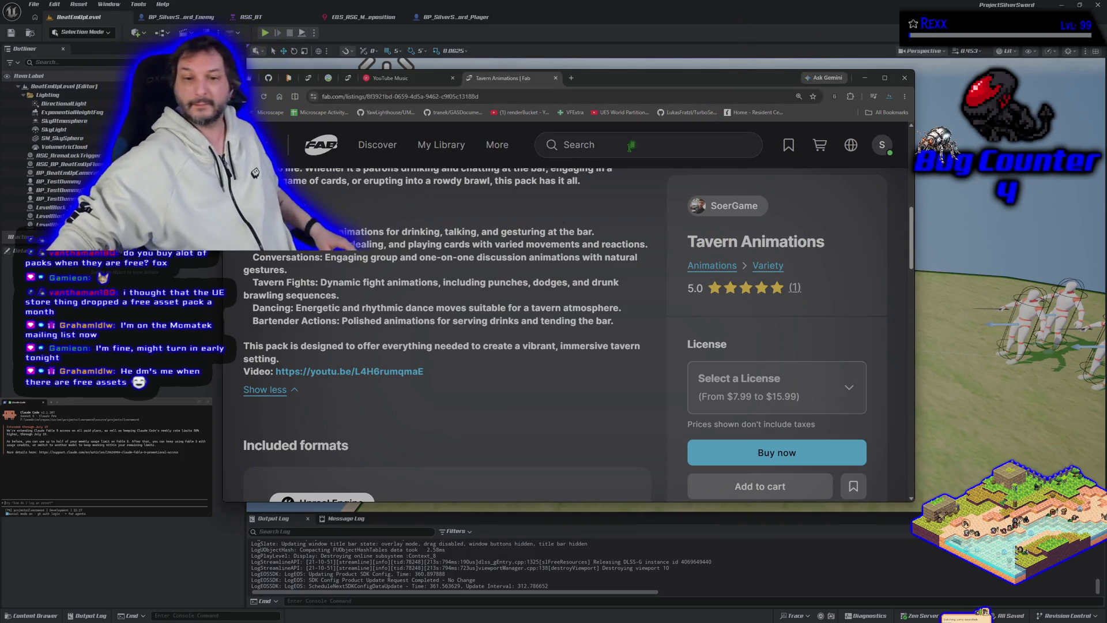
# Step: Select the Tavern Animations description text and product details
pyautogui.scroll(3, 550, 424)
pyautogui.scroll(-2, 550, 423)
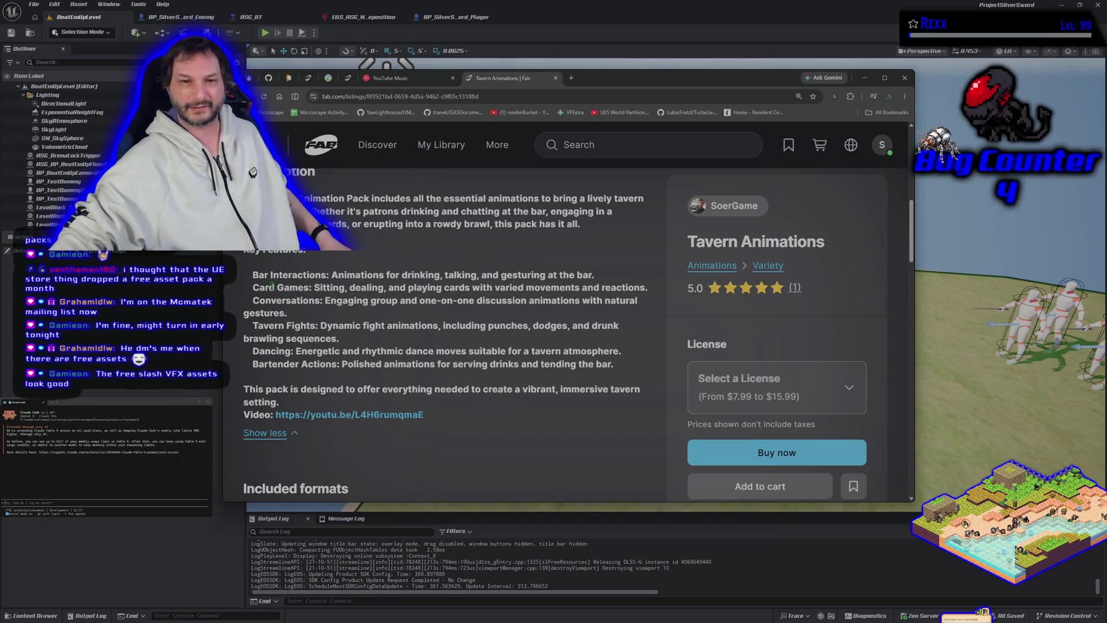
pyautogui.moveTo(506, 362); pyautogui.dragTo(667, 361)
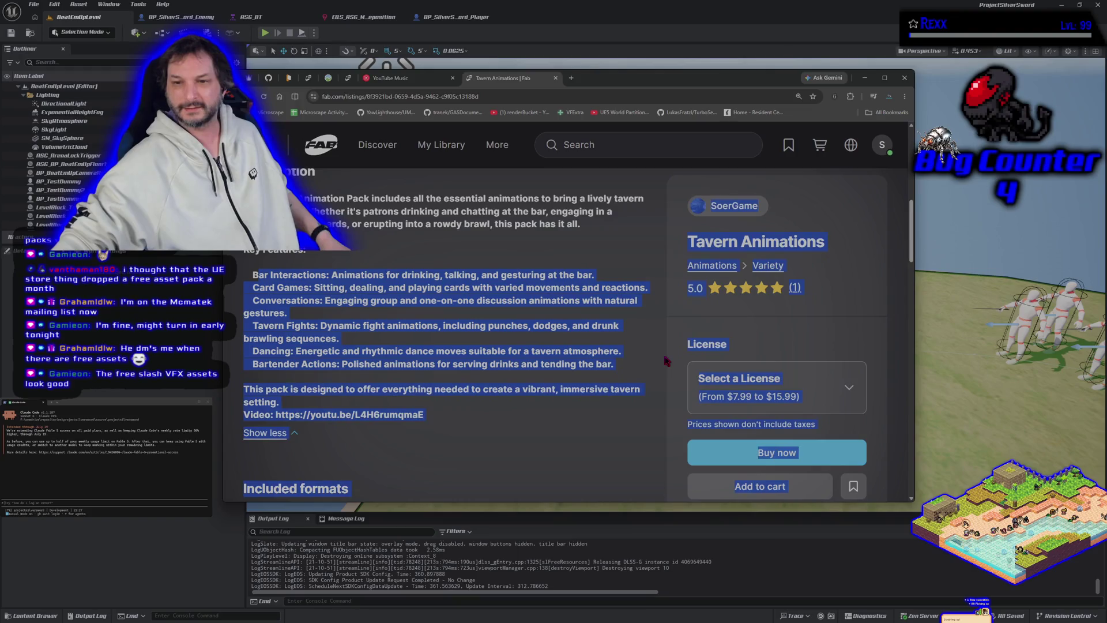
# Step: Play the Betty Boop track in YouTube Music, then collapse and pin the Tavern Animations listing
pyautogui.click(390, 80)
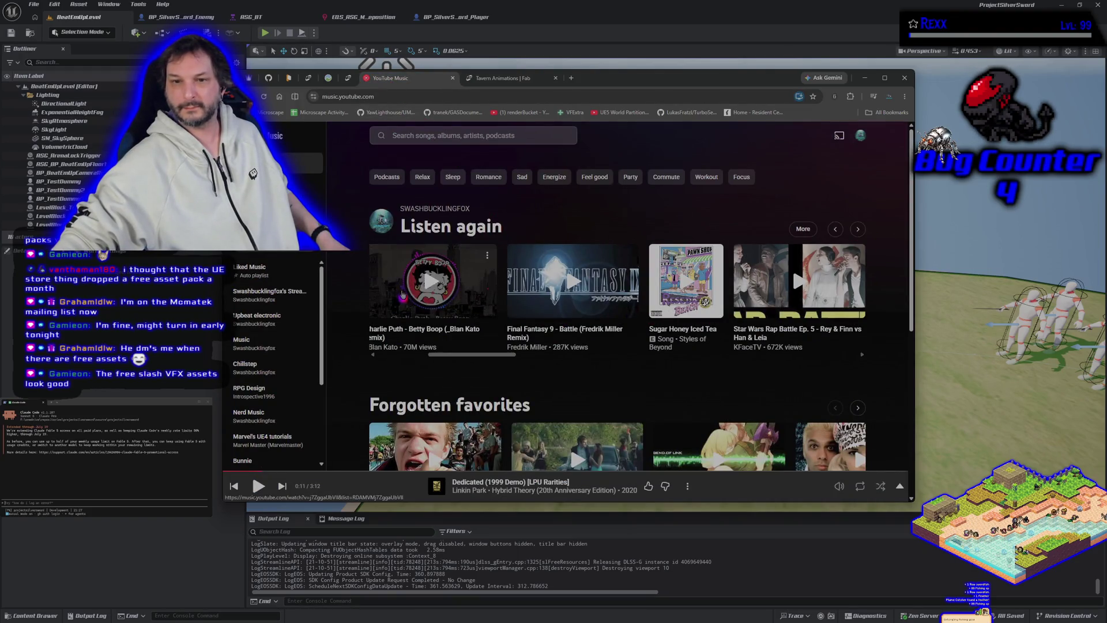
pyautogui.click(426, 281)
pyautogui.click(506, 81)
pyautogui.moveTo(518, 173)
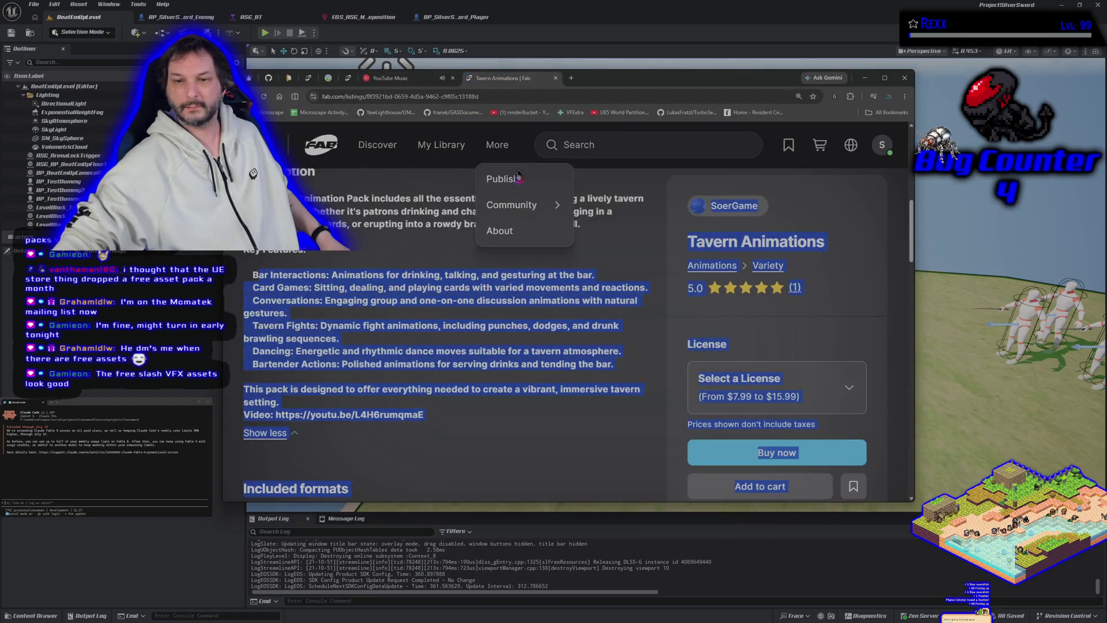
pyautogui.click(456, 453)
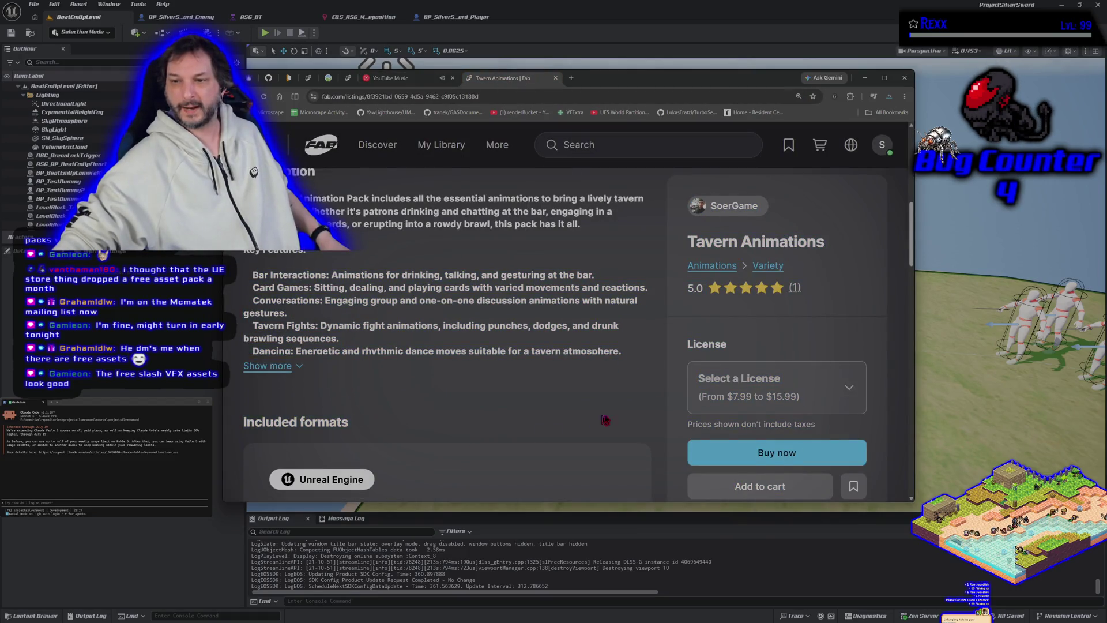
pyautogui.rightClick(534, 77)
pyautogui.click(565, 169)
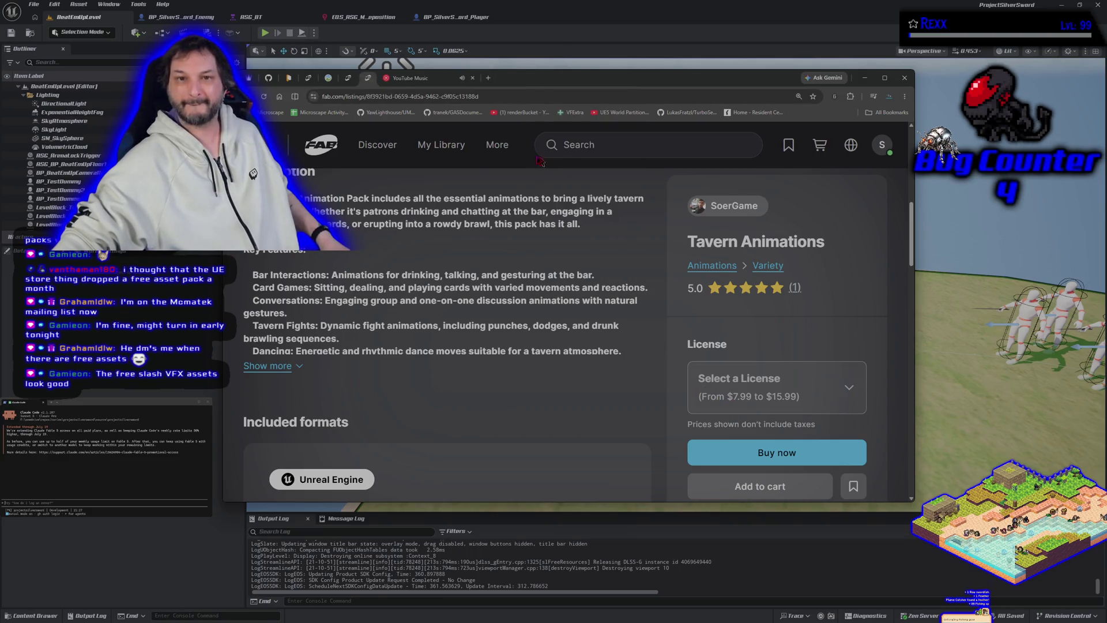
# Step: Compare the Blueprint Assist, Medieval Tavern & Inn and Tavern Animations listings, check the music, and open a new tab
pyautogui.click(310, 79)
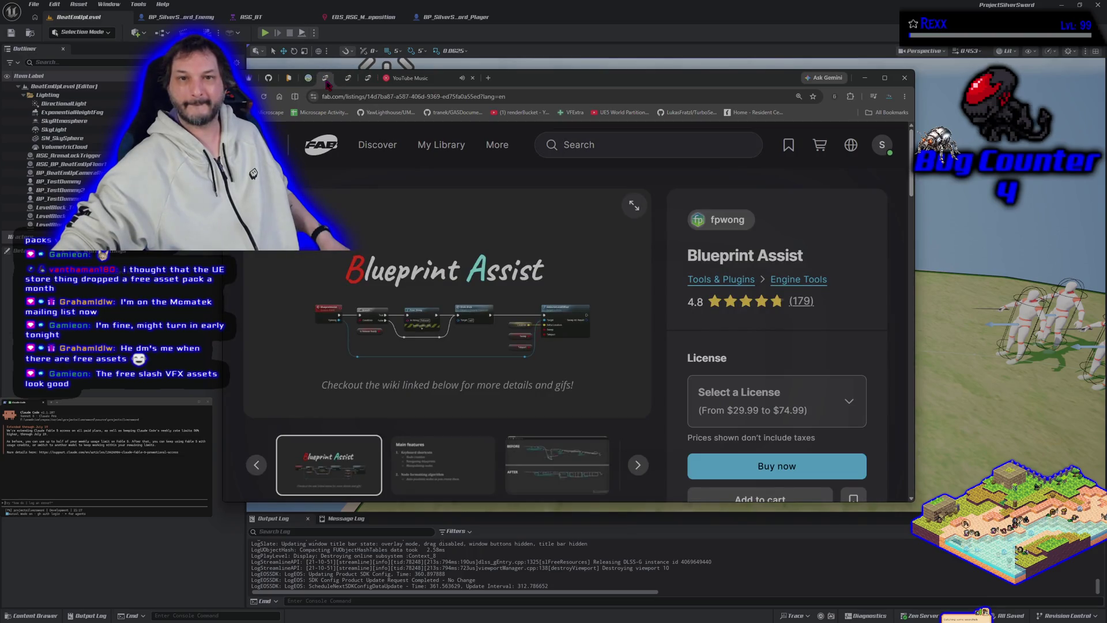
pyautogui.click(345, 83)
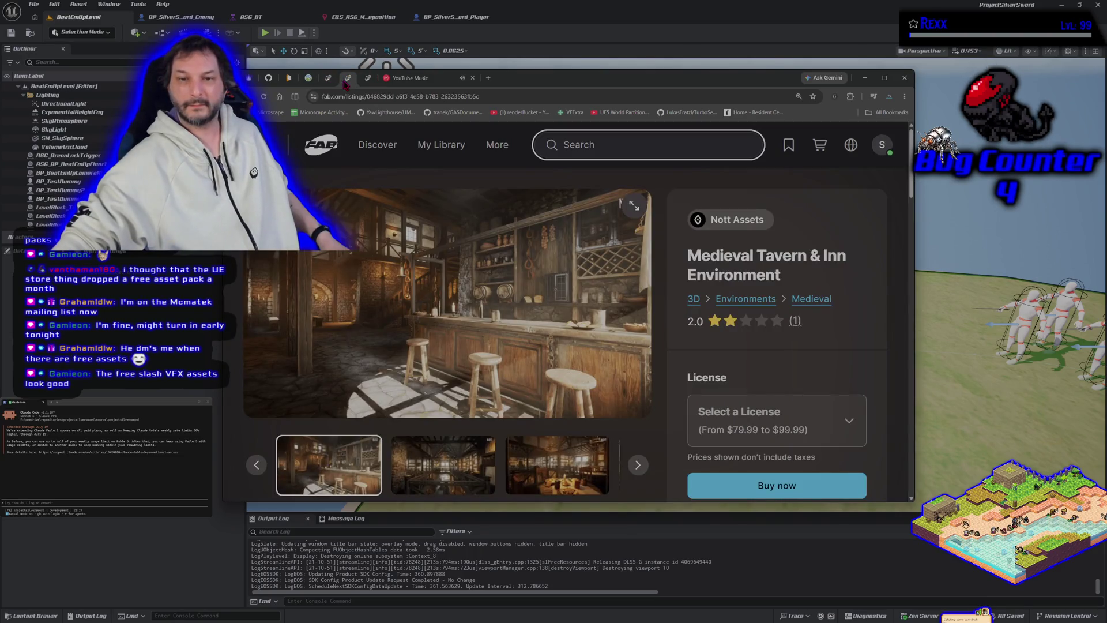
pyautogui.click(368, 80)
pyautogui.click(350, 81)
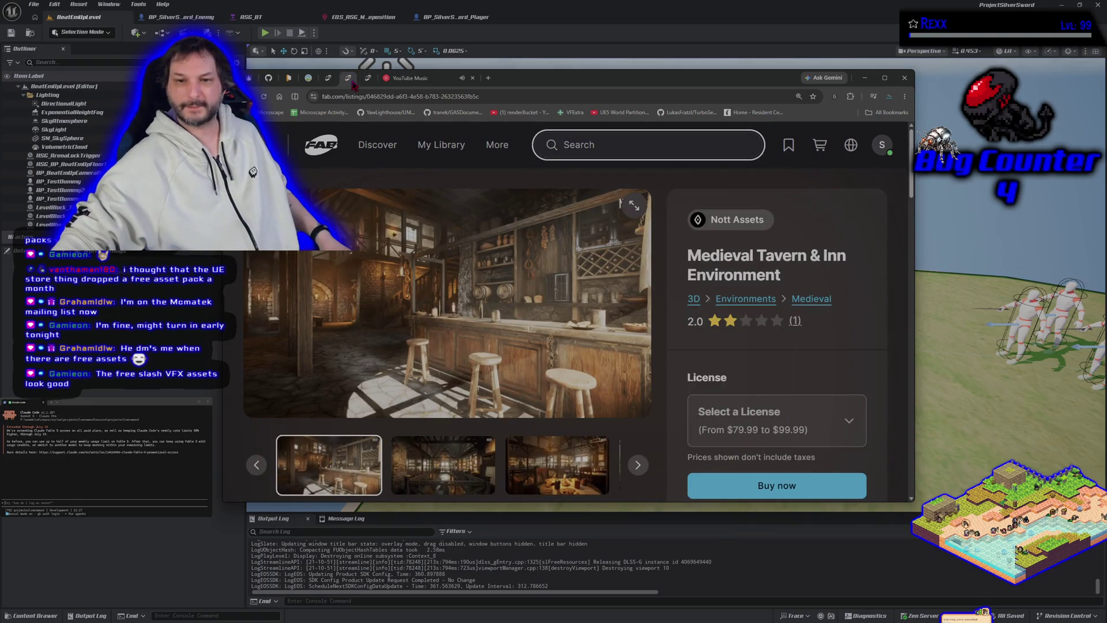
pyautogui.click(367, 80)
pyautogui.scroll(10, 333, 346)
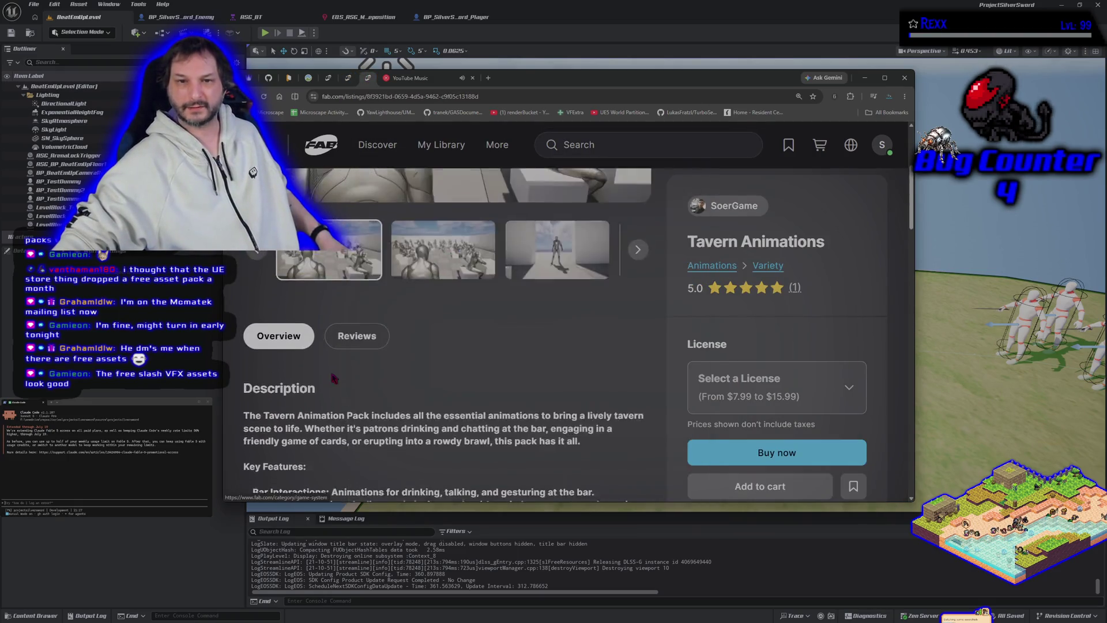
pyautogui.click(349, 80)
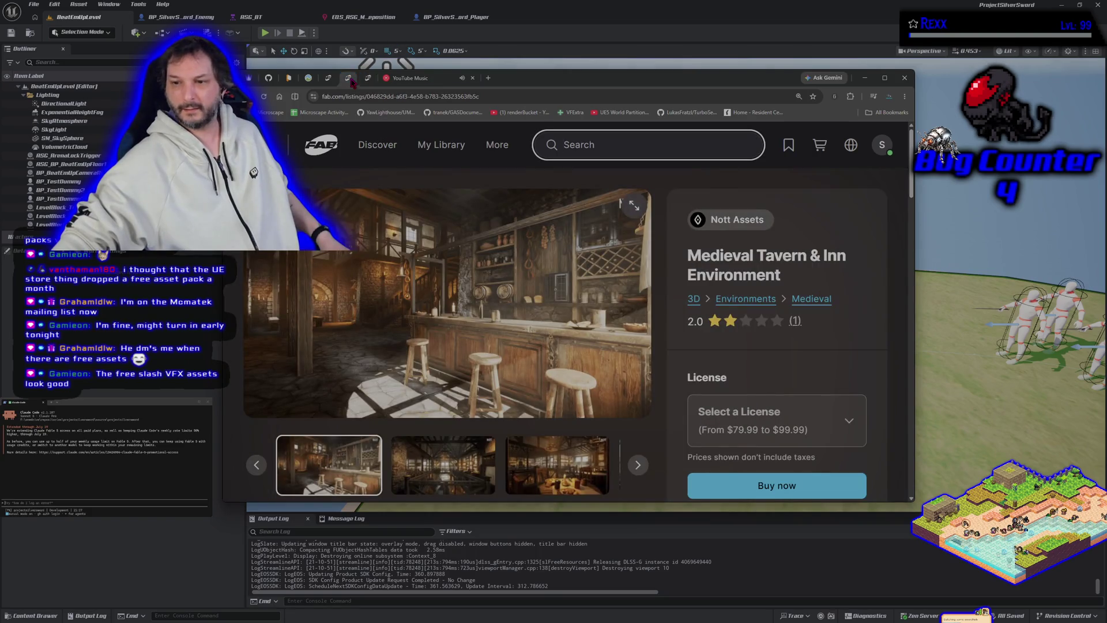
pyautogui.click(369, 80)
pyautogui.click(348, 79)
pyautogui.click(369, 81)
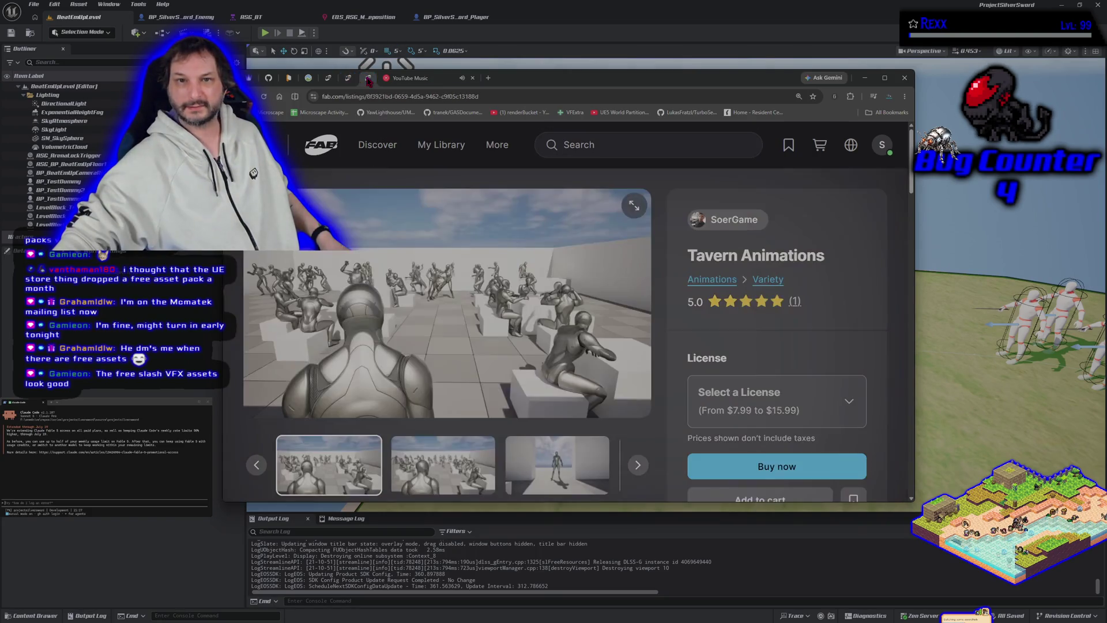
pyautogui.click(354, 80)
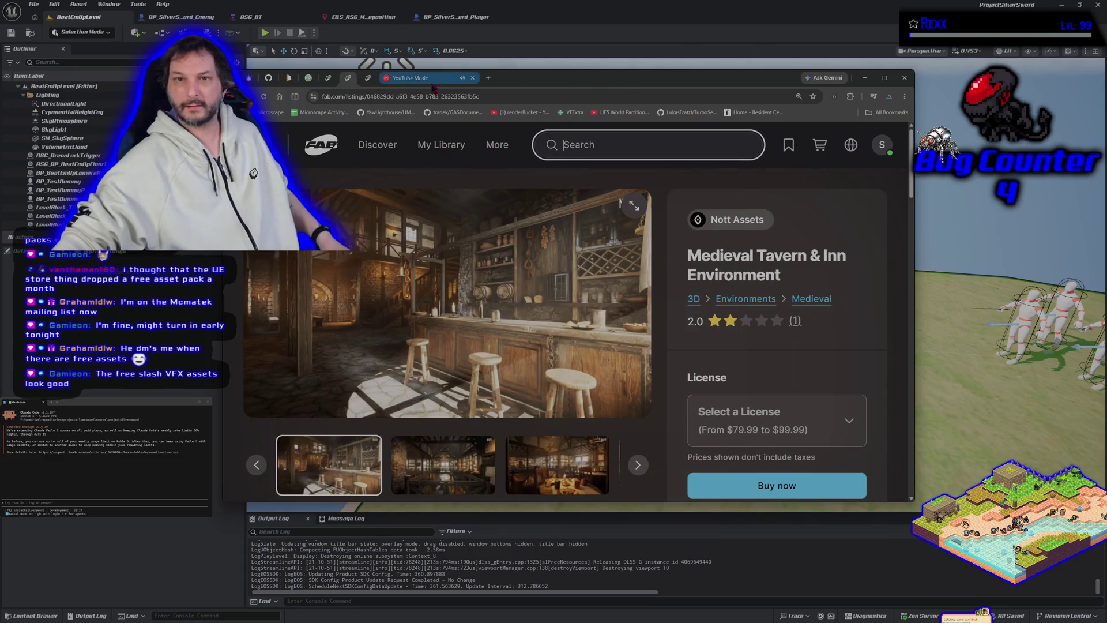
pyautogui.click(429, 79)
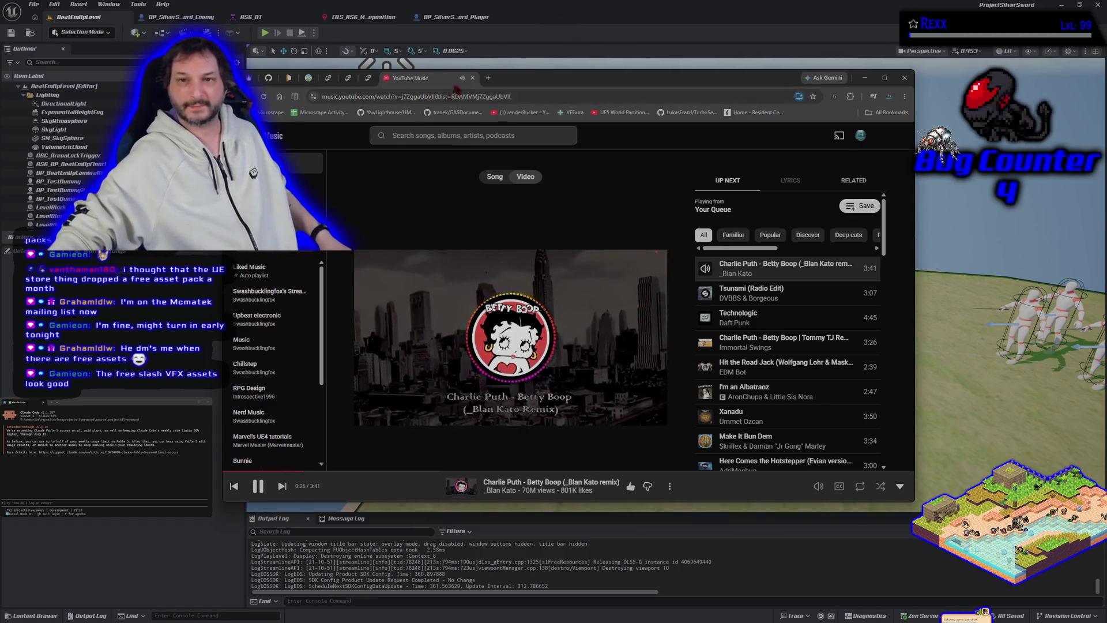
pyautogui.click(488, 79)
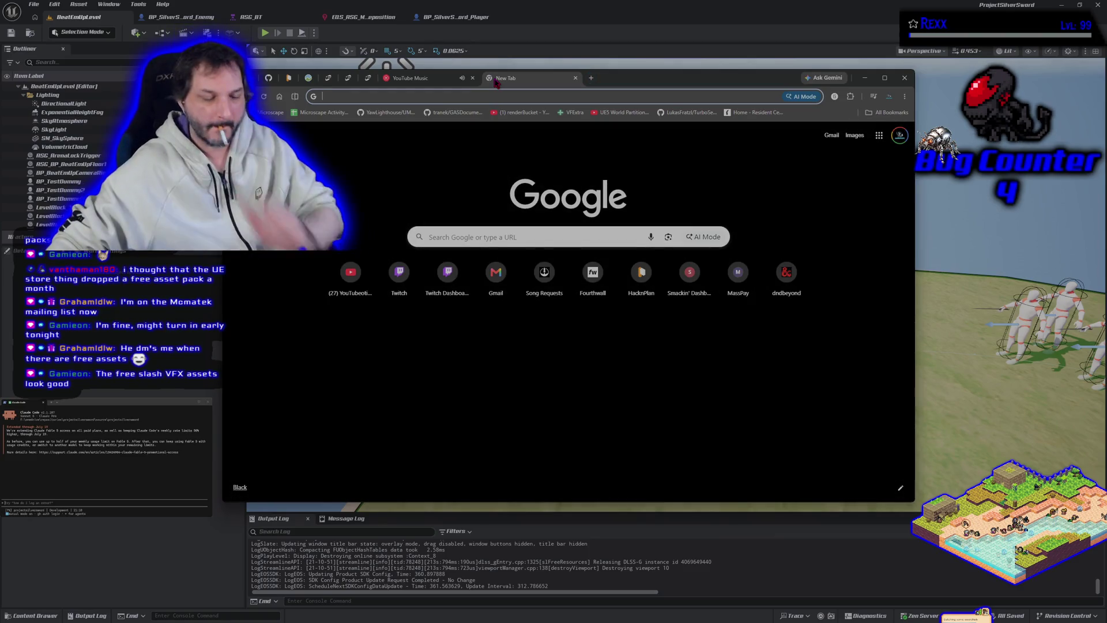
# Step: Go to fab.com and open the Elemental Slash Trail listing from Limited-Time Free, maximizing the window
pyautogui.write('fab.com')
pyautogui.press('Return')
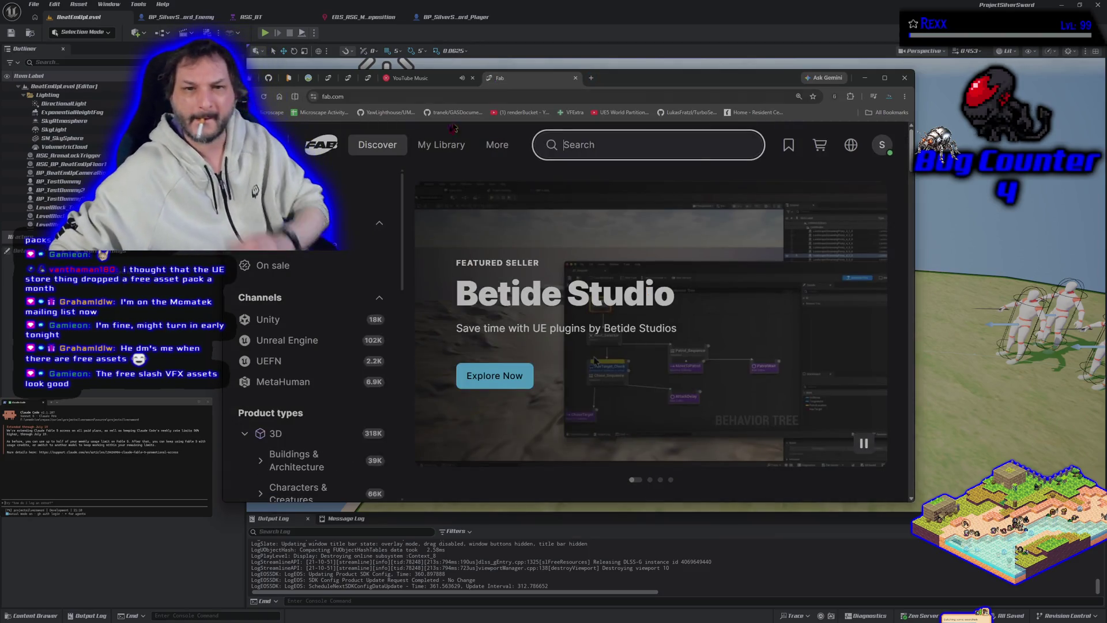
pyautogui.click(311, 245)
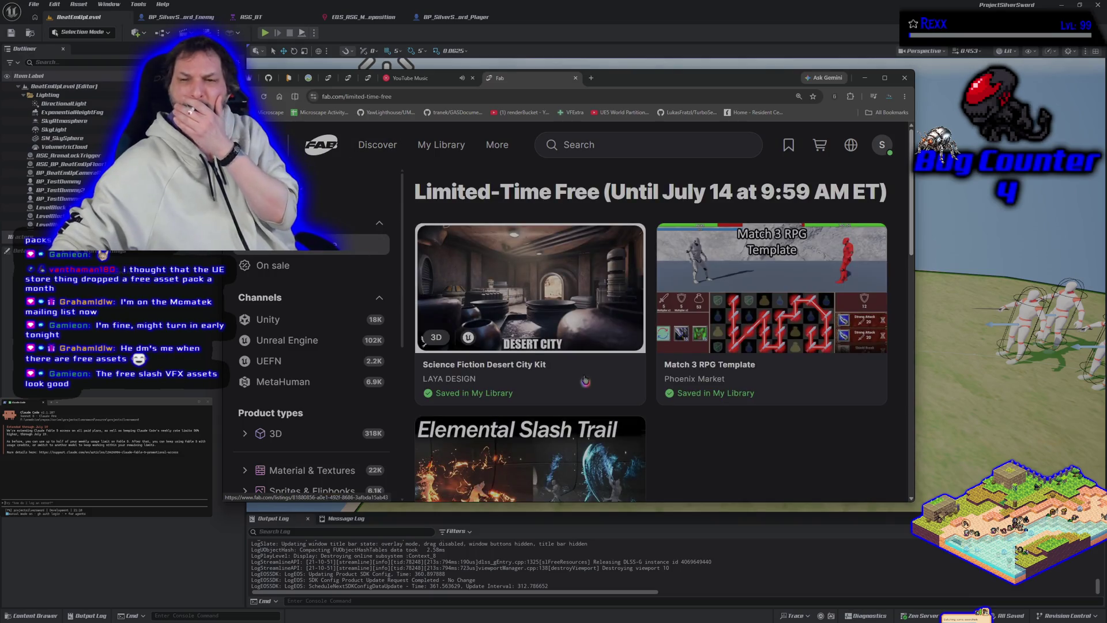
pyautogui.scroll(-3, 586, 381)
pyautogui.click(547, 335)
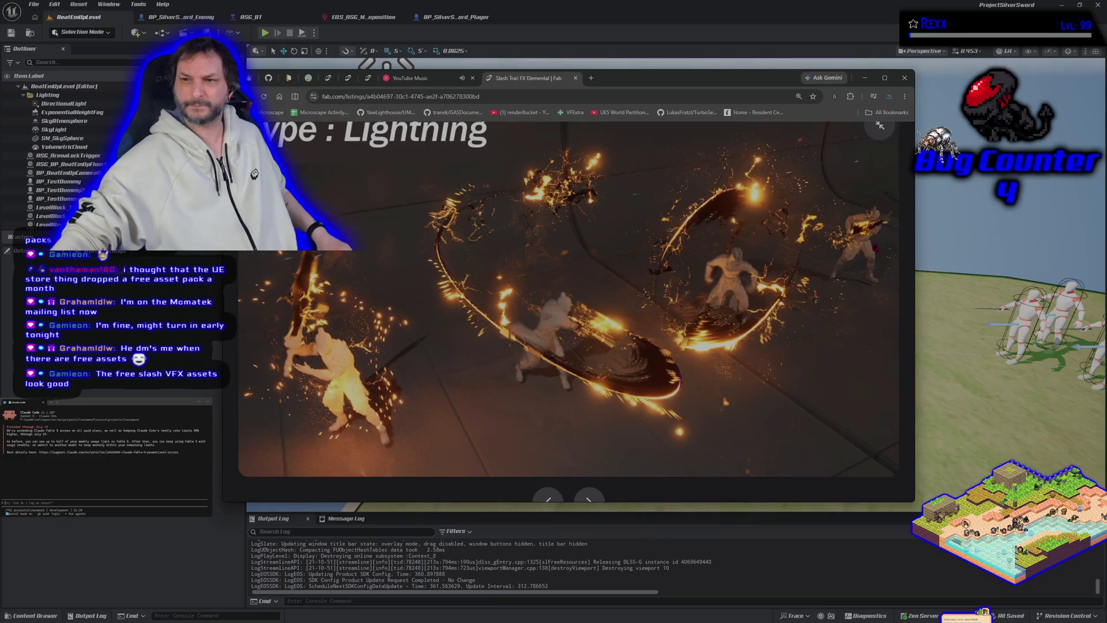
pyautogui.click(884, 77)
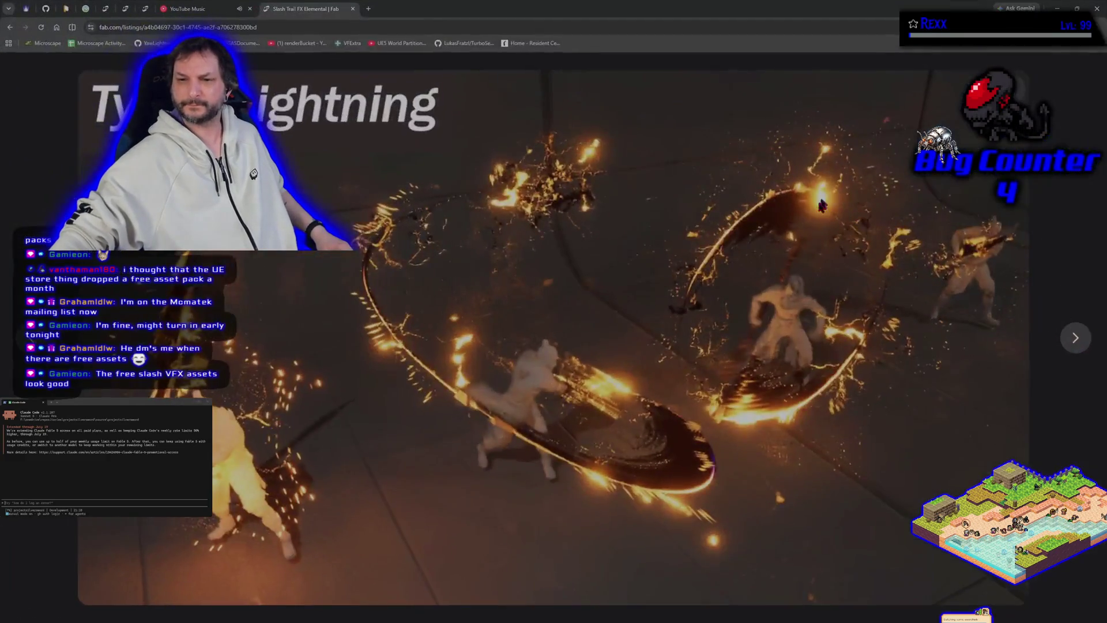
# Step: Step through the LightSaber, Cyberpunk, Fire and Water preview slides, then close the fullscreen gallery
pyautogui.click(1083, 332)
pyautogui.click(1087, 327)
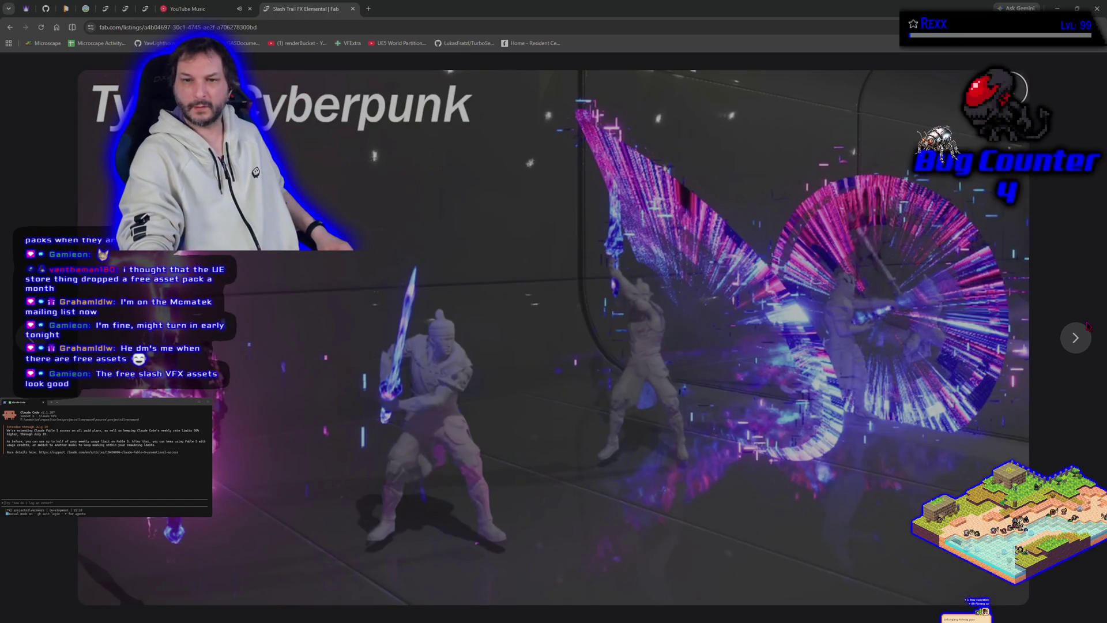
pyautogui.click(1087, 327)
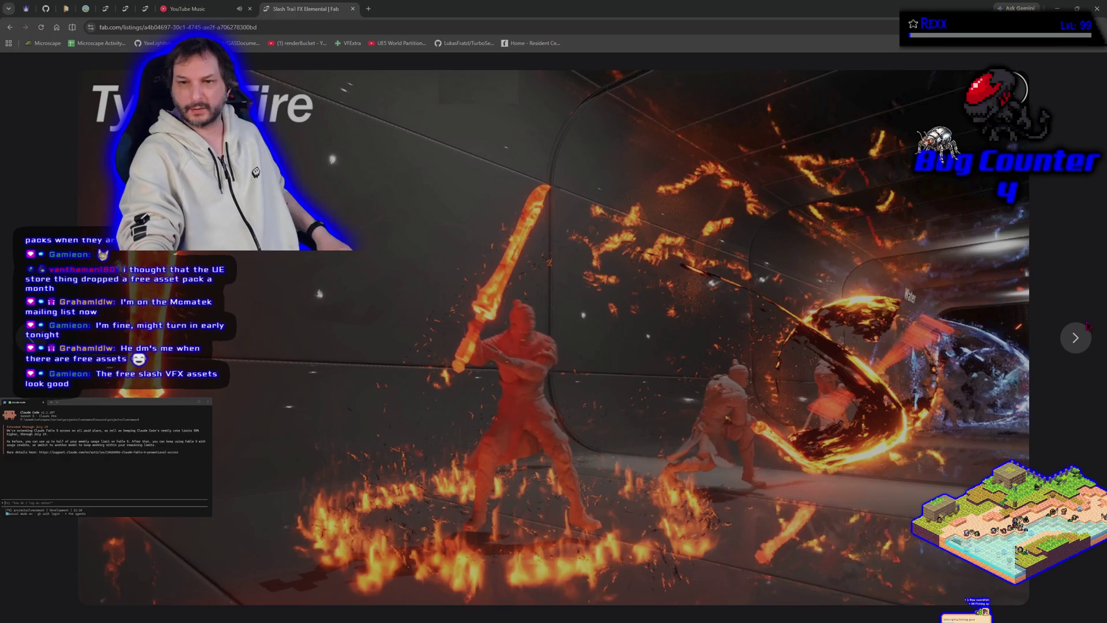
pyautogui.click(1087, 326)
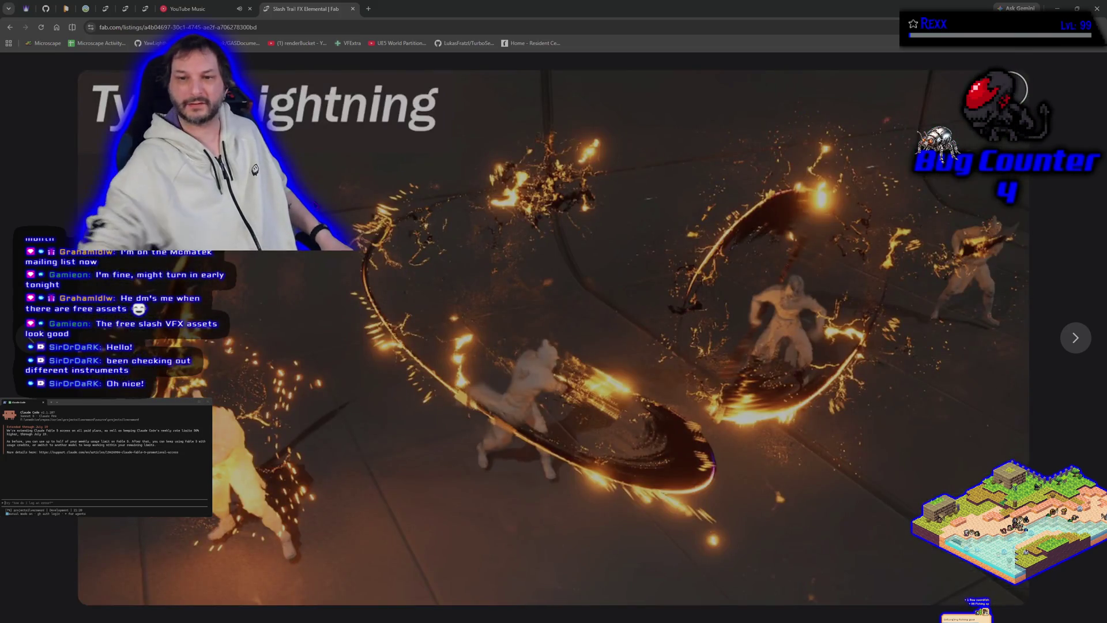
pyautogui.press('Escape')
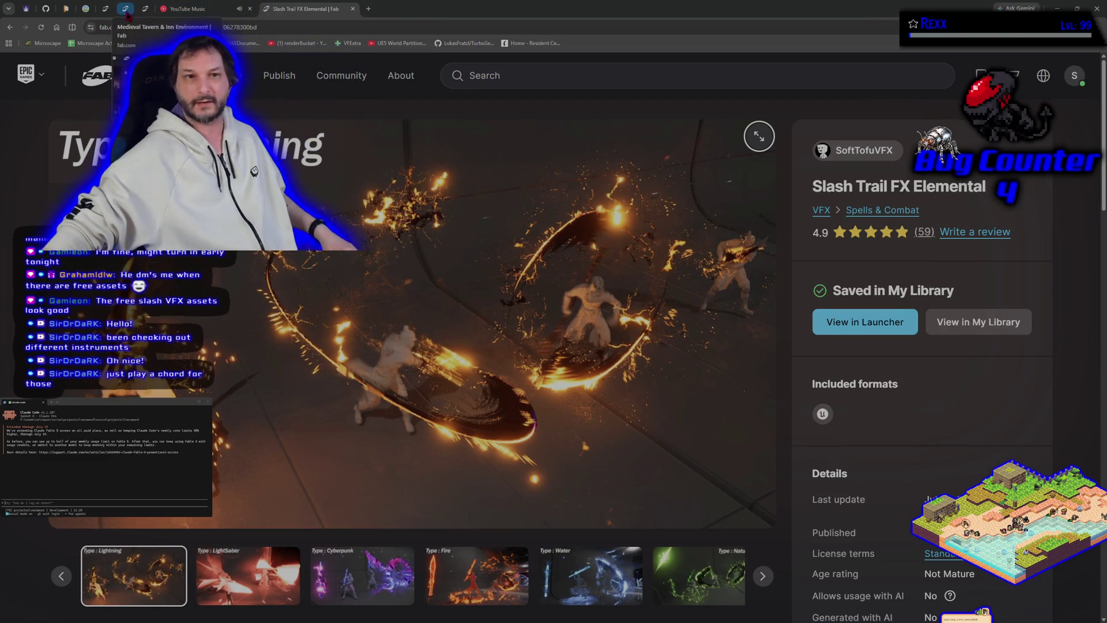
pyautogui.click(127, 9)
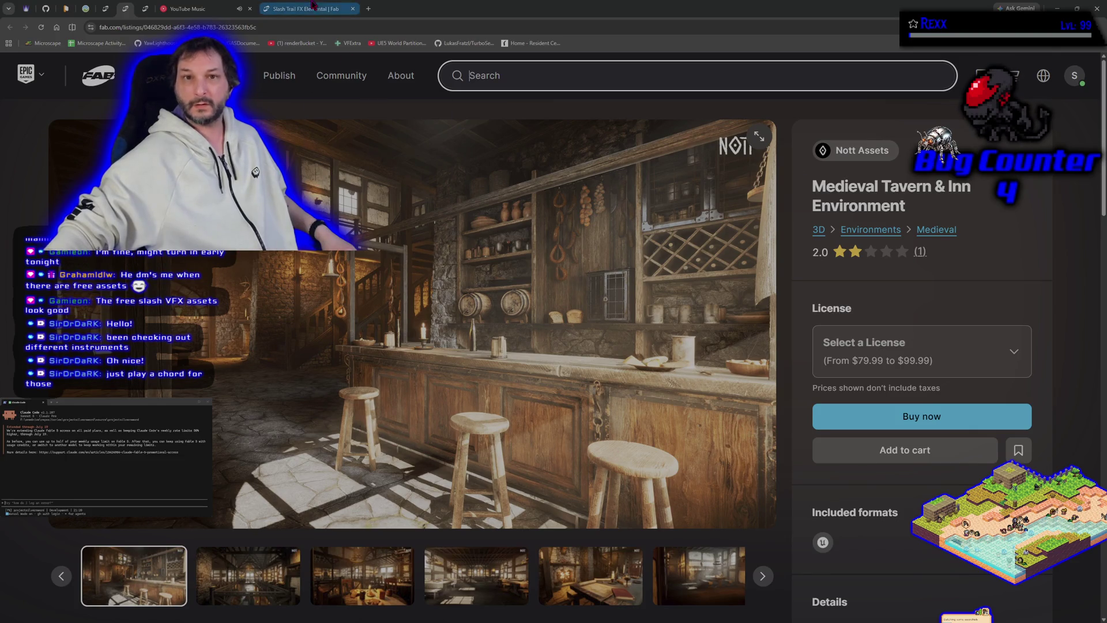
pyautogui.click(145, 9)
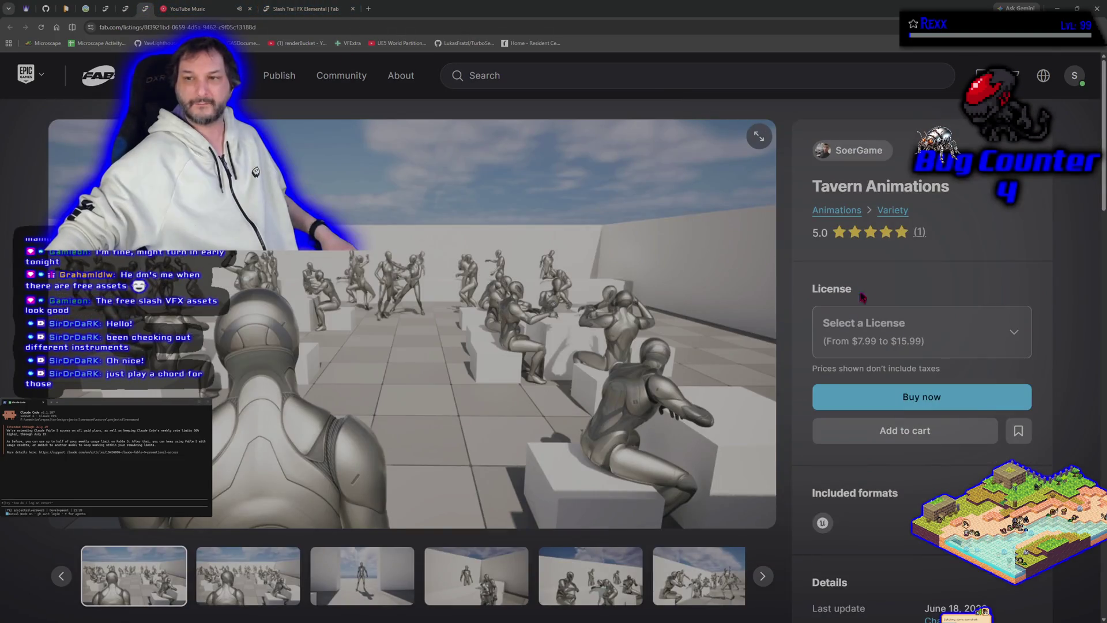
pyautogui.moveTo(812, 189); pyautogui.dragTo(941, 189)
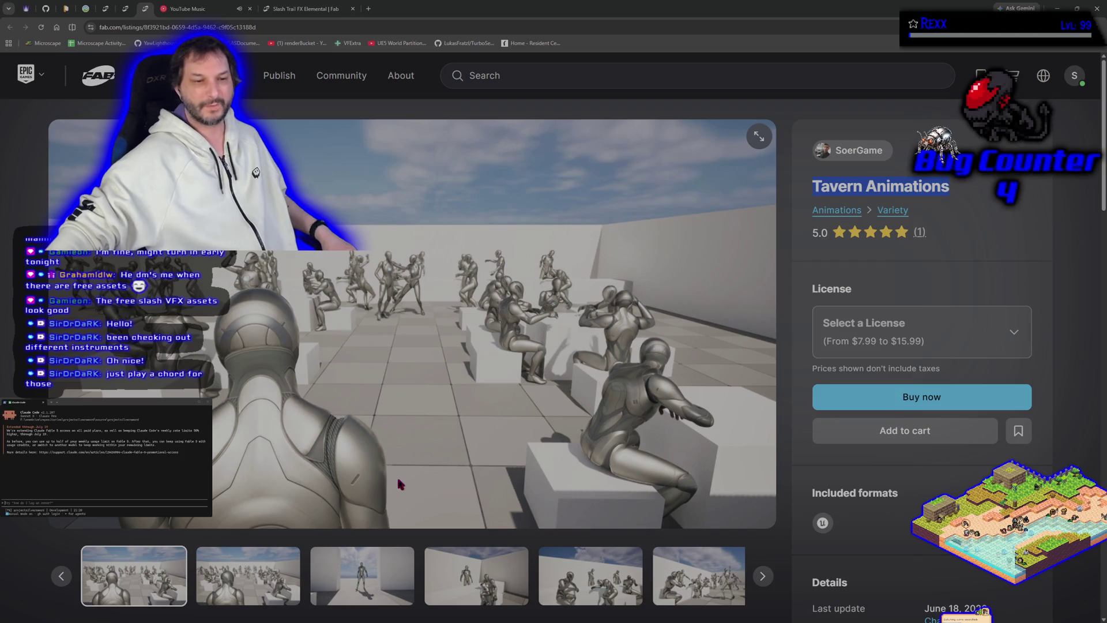
pyautogui.click(181, 10)
pyautogui.hotkey('ctrl', 'Tab')
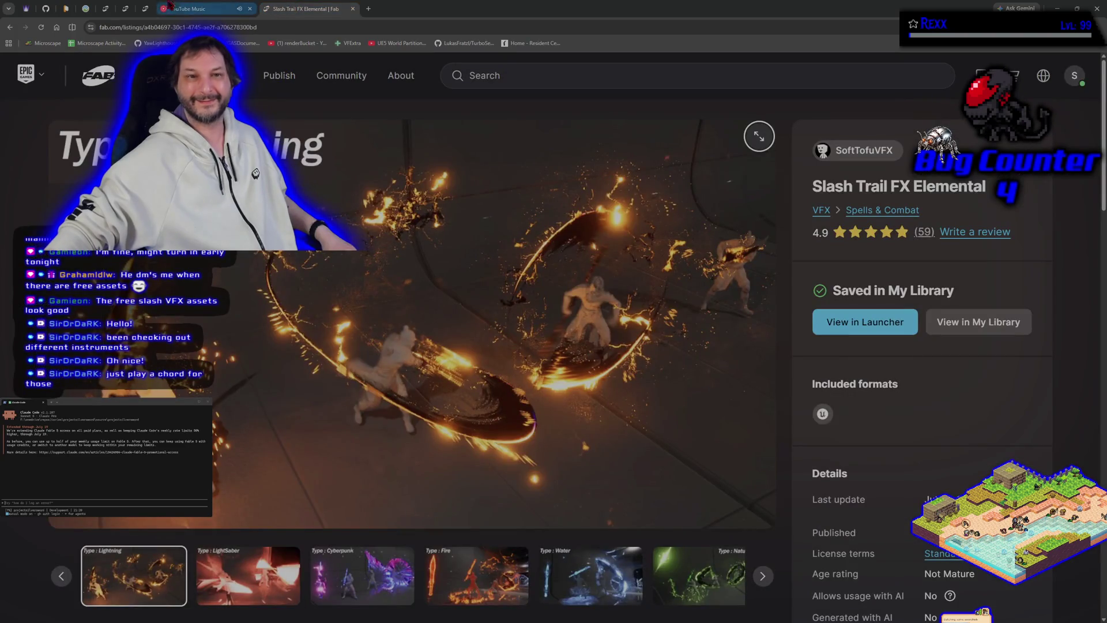
pyautogui.click(125, 9)
pyautogui.click(144, 11)
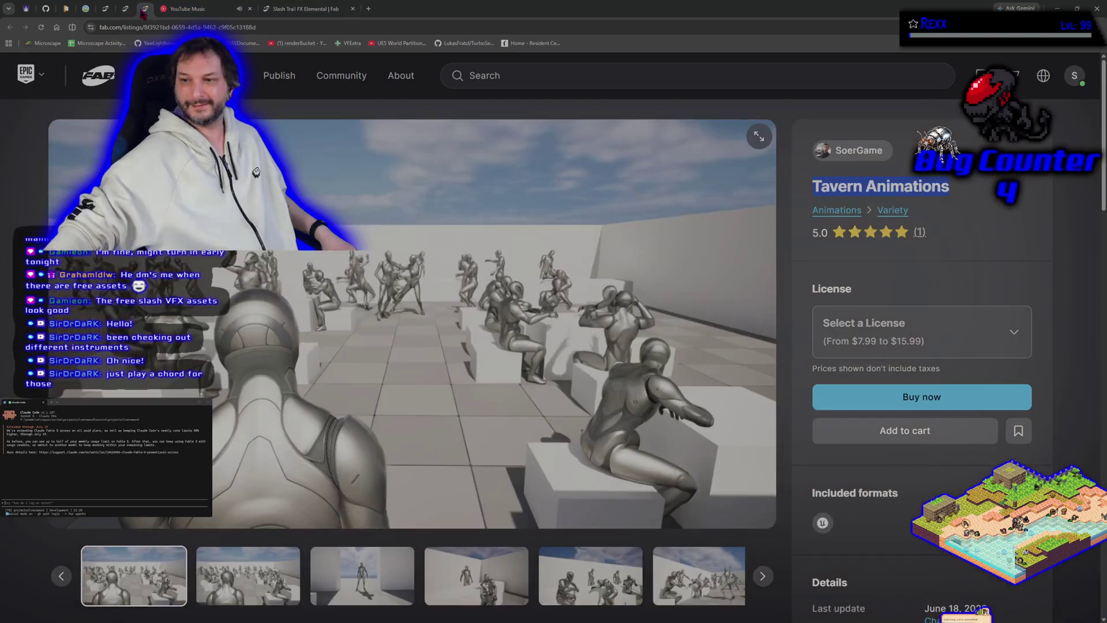
pyautogui.click(126, 10)
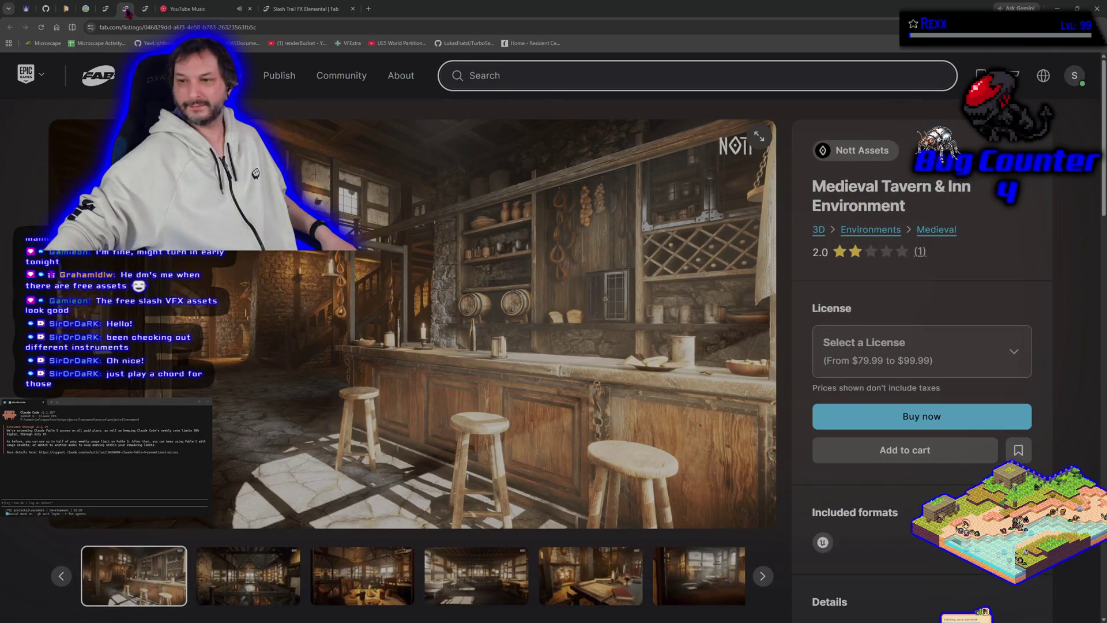
pyautogui.click(145, 9)
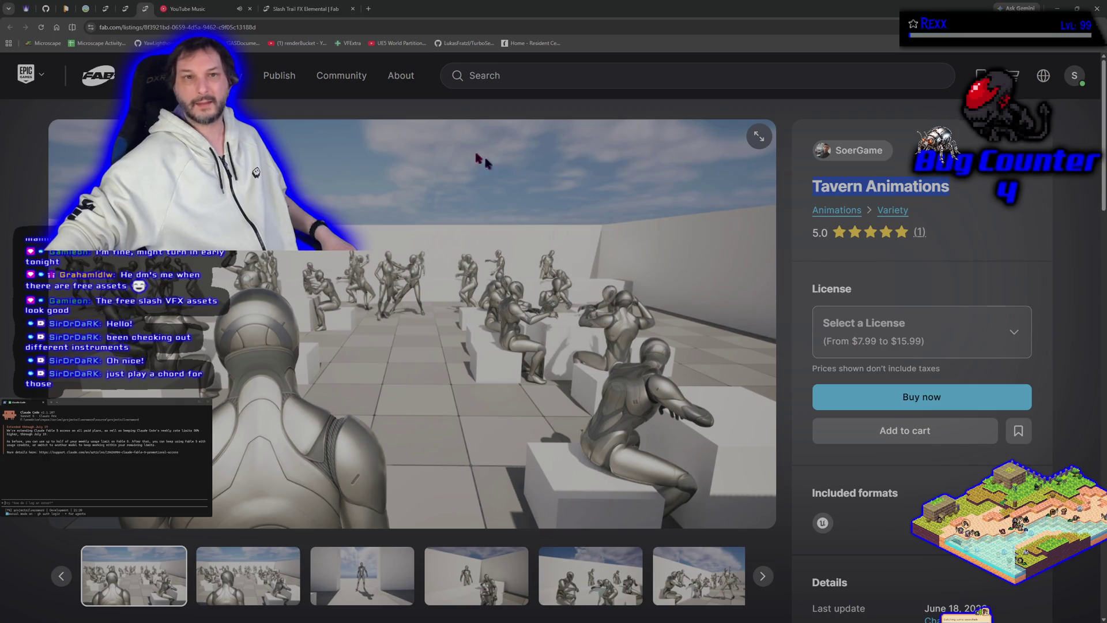
pyautogui.click(306, 9)
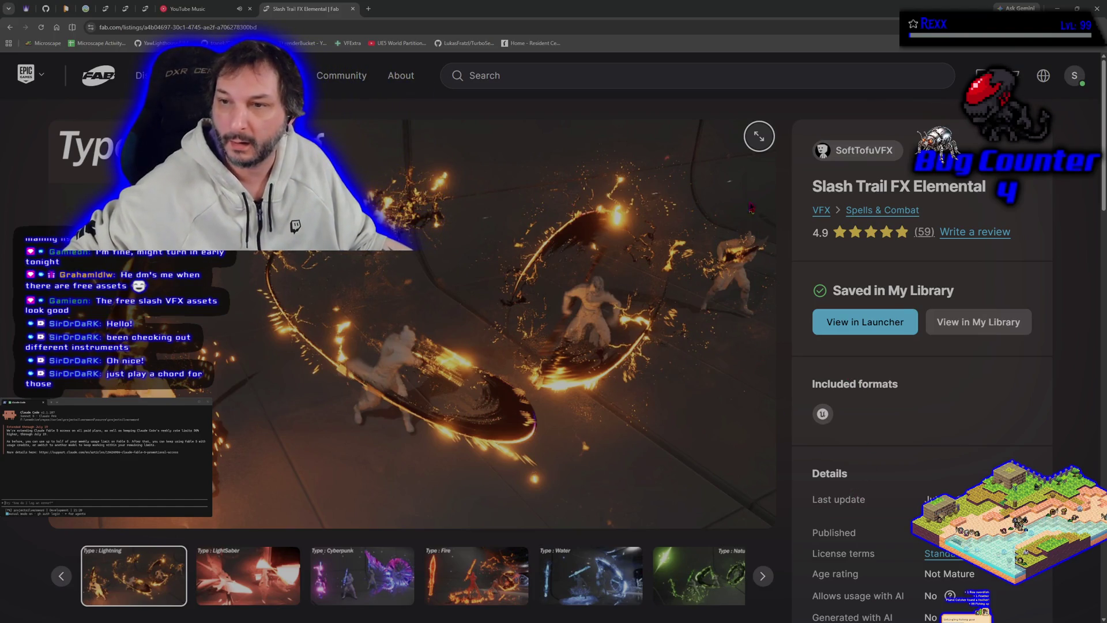
pyautogui.scroll(-8, 621, 418)
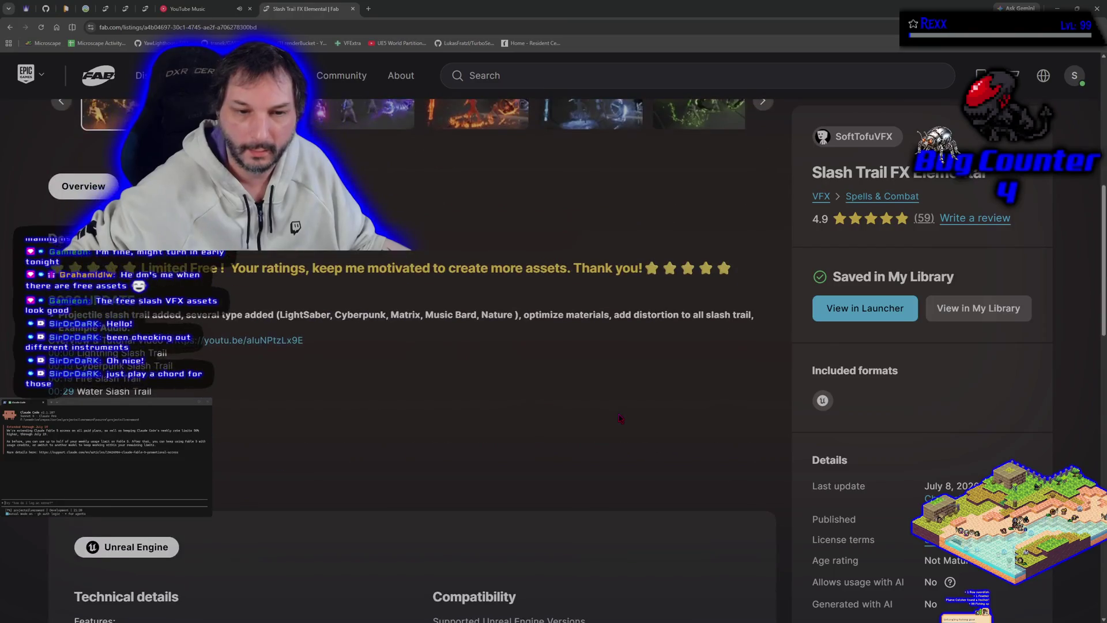
# Step: Open the youtu.be Slash Trail Niagara showcase link from the Fab description and play it full screen
pyautogui.click(240, 340)
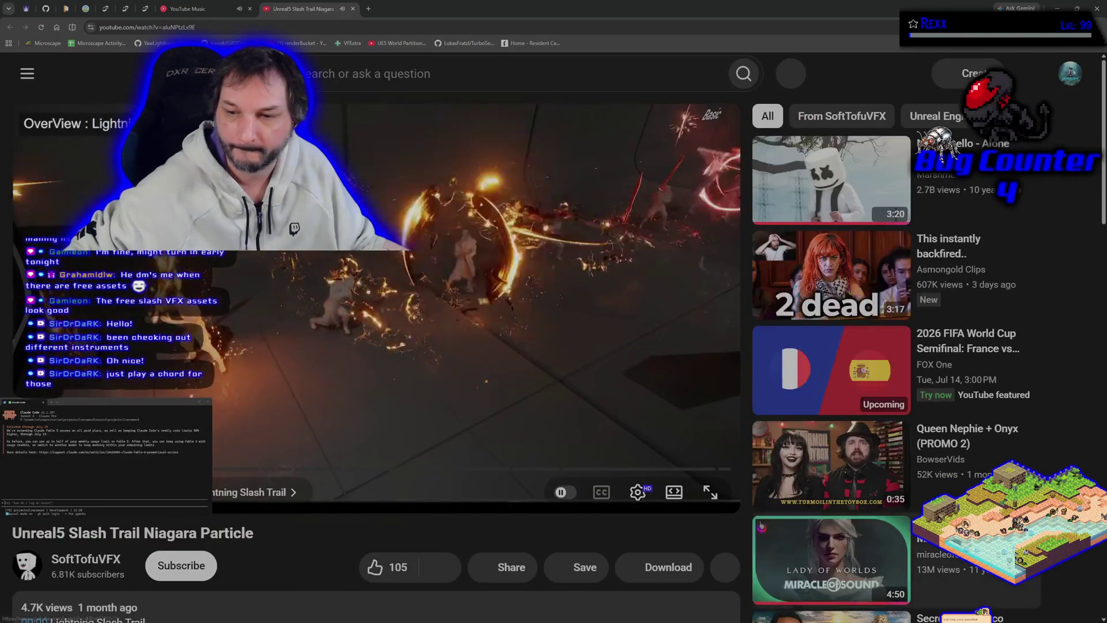
pyautogui.click(674, 492)
pyautogui.click(1069, 462)
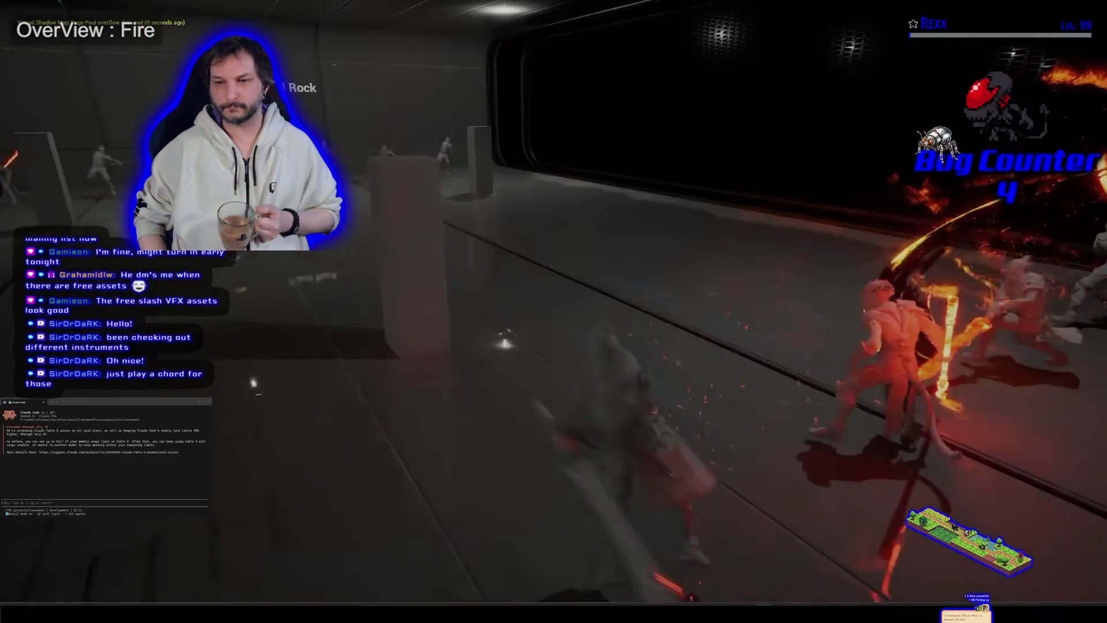
# Step: Watch the slash trail showcase in full screen, briefly dropping to the watch page and back twice
pyautogui.moveTo(752, 454)
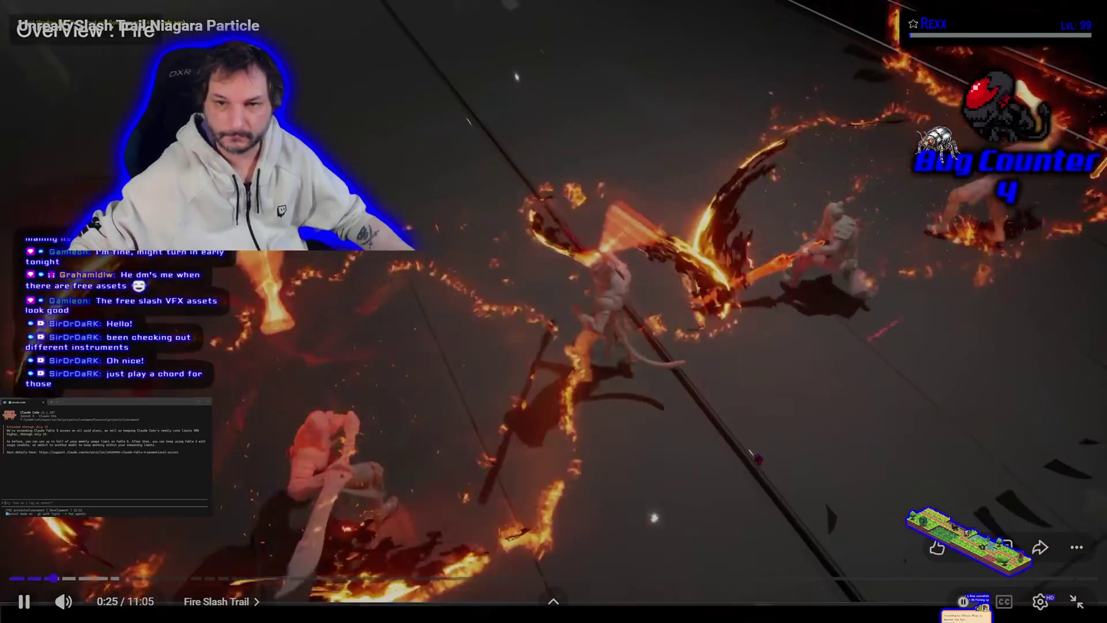
pyautogui.press('Escape')
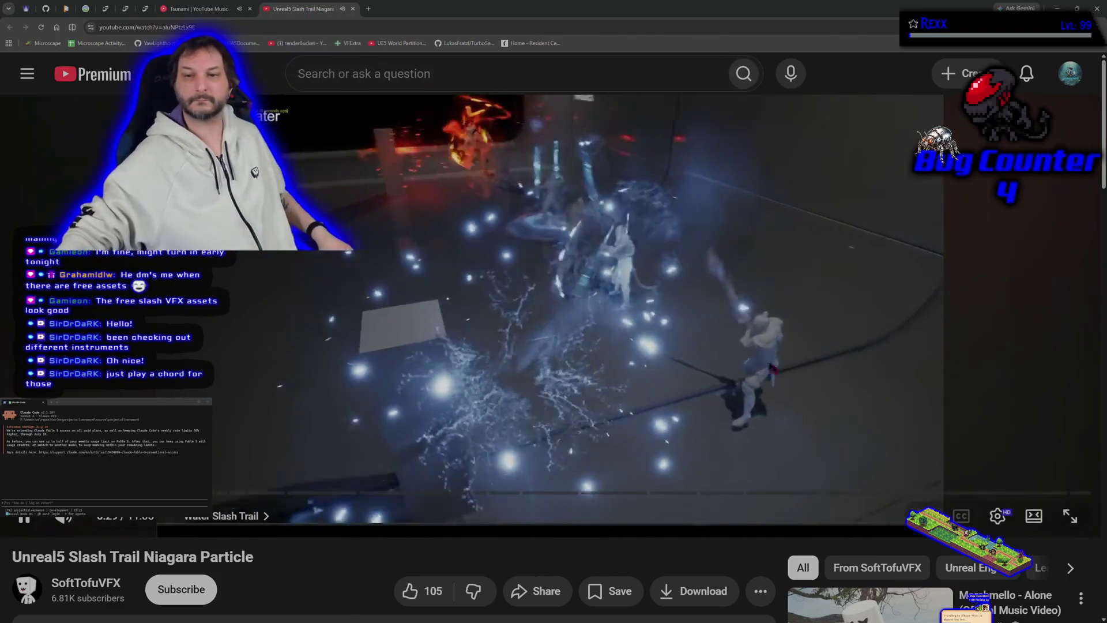
pyautogui.click(1071, 517)
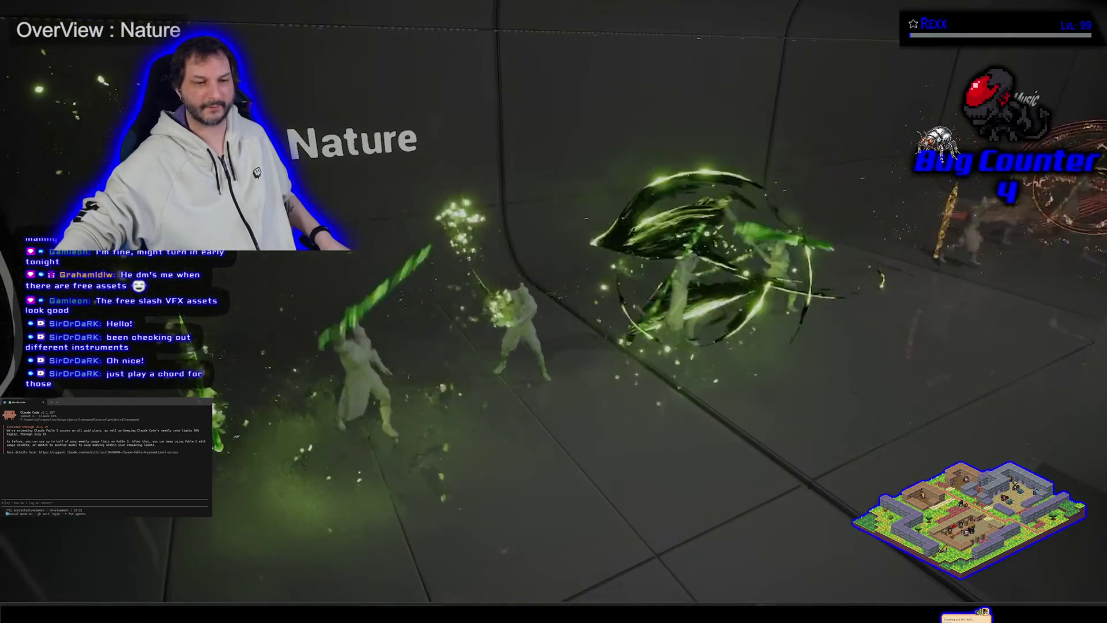
pyautogui.moveTo(268, 269)
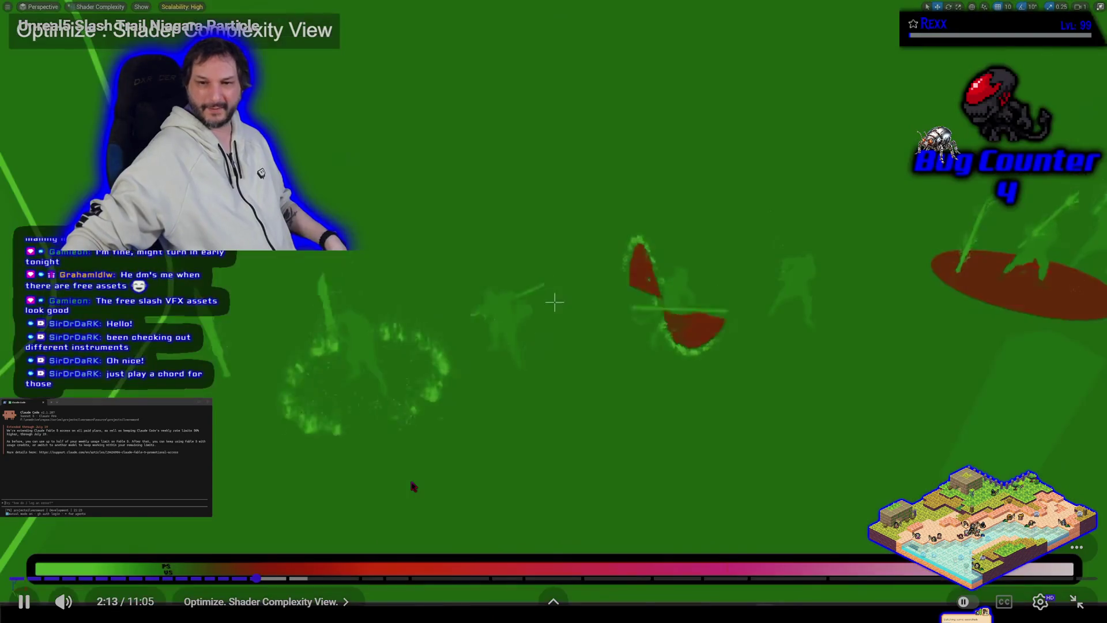
pyautogui.click(1077, 601)
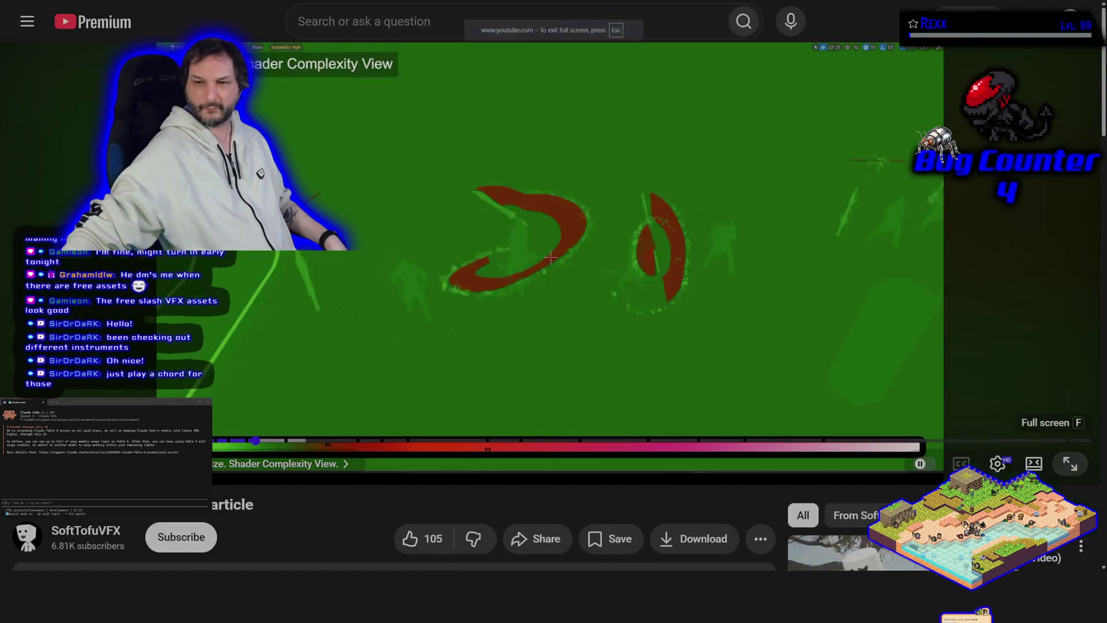
pyautogui.click(1055, 459)
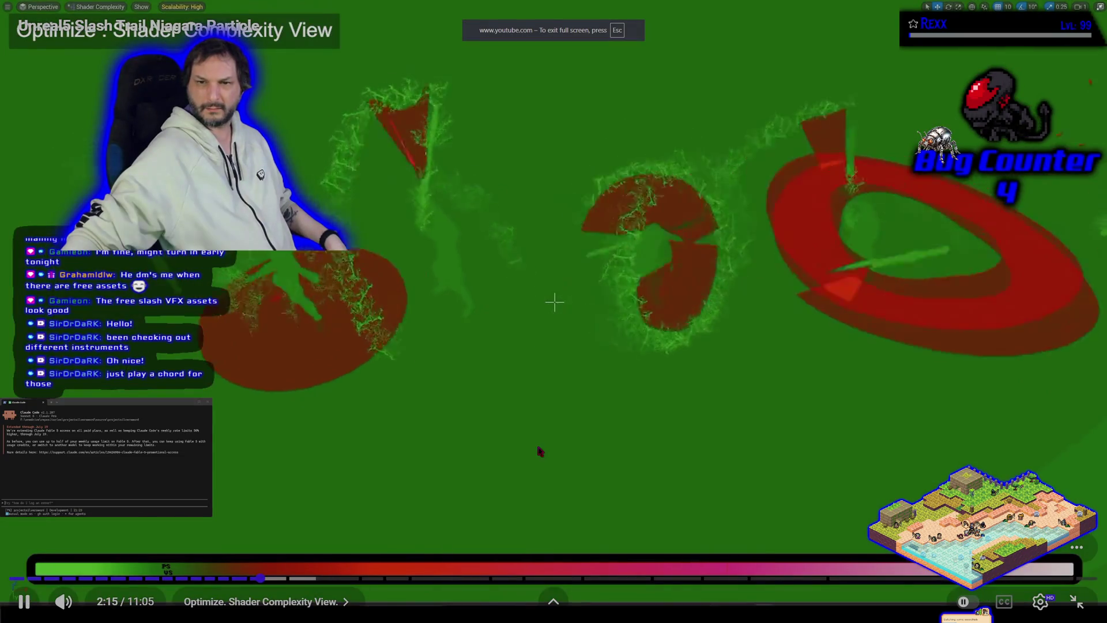
# Step: Pause and resume on the shader complexity view, then pause and exit full screen at Blend mode (2:36)
pyautogui.click(540, 451)
pyautogui.click(540, 451)
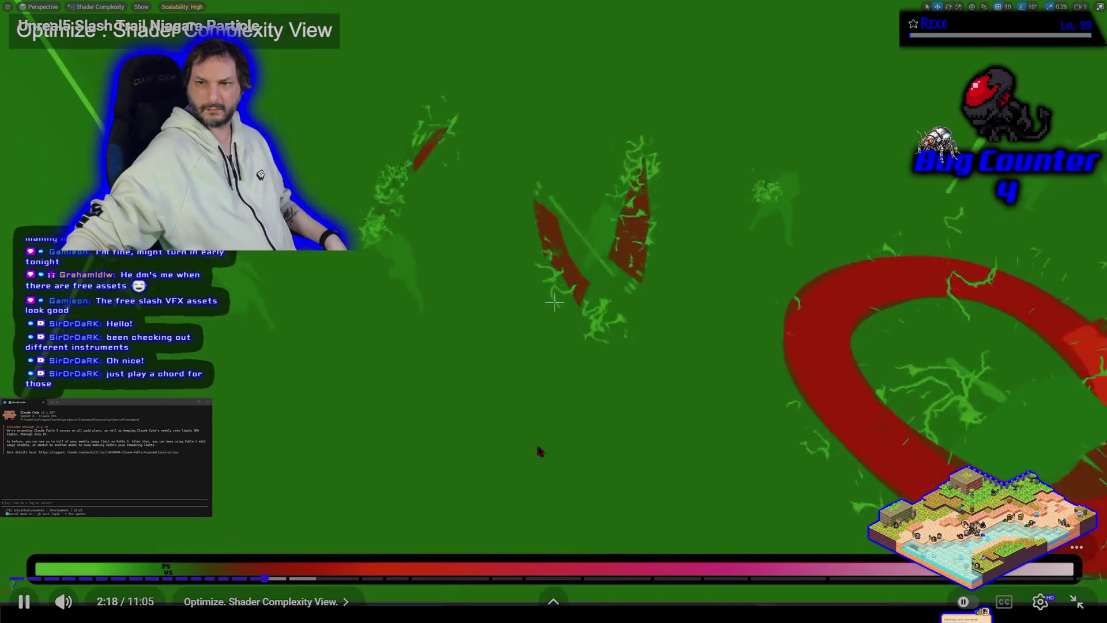
pyautogui.click(540, 451)
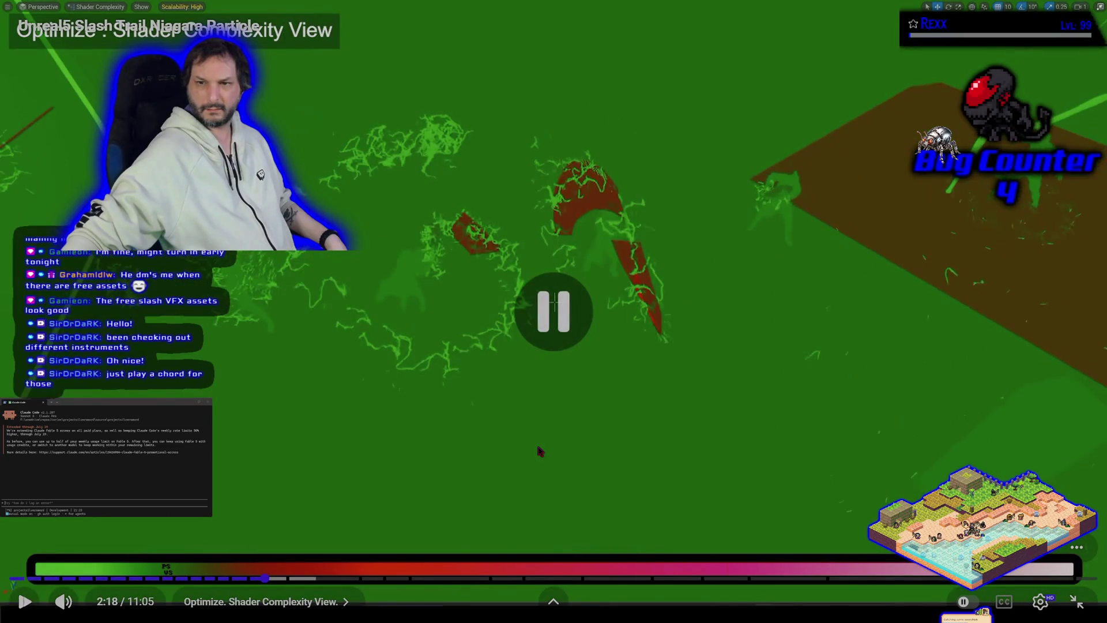
pyautogui.click(540, 451)
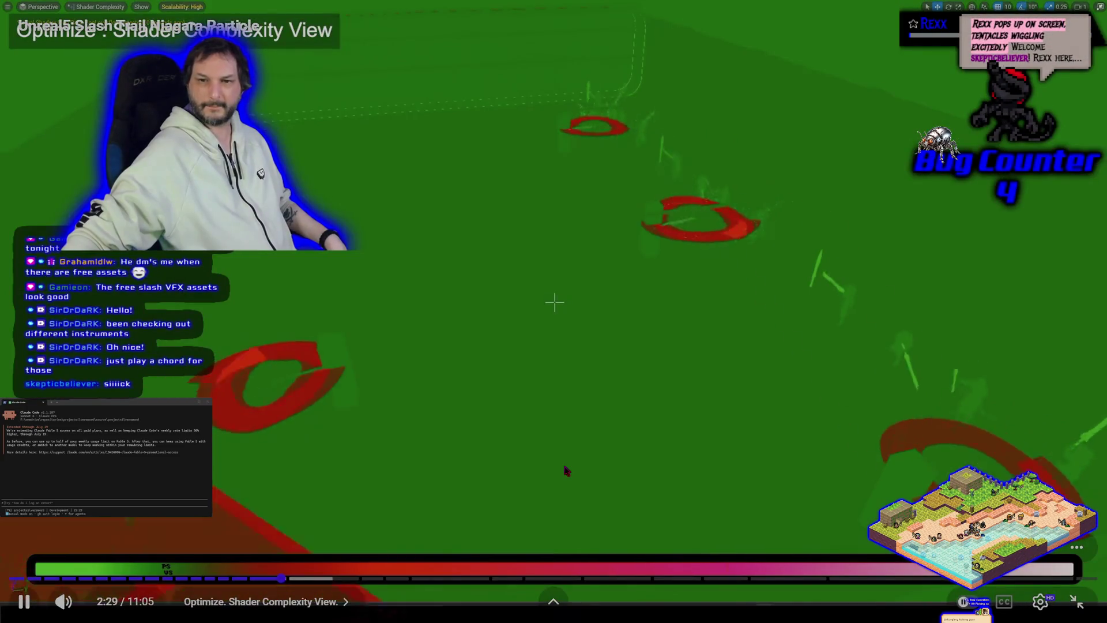
pyautogui.click(567, 472)
pyautogui.click(567, 471)
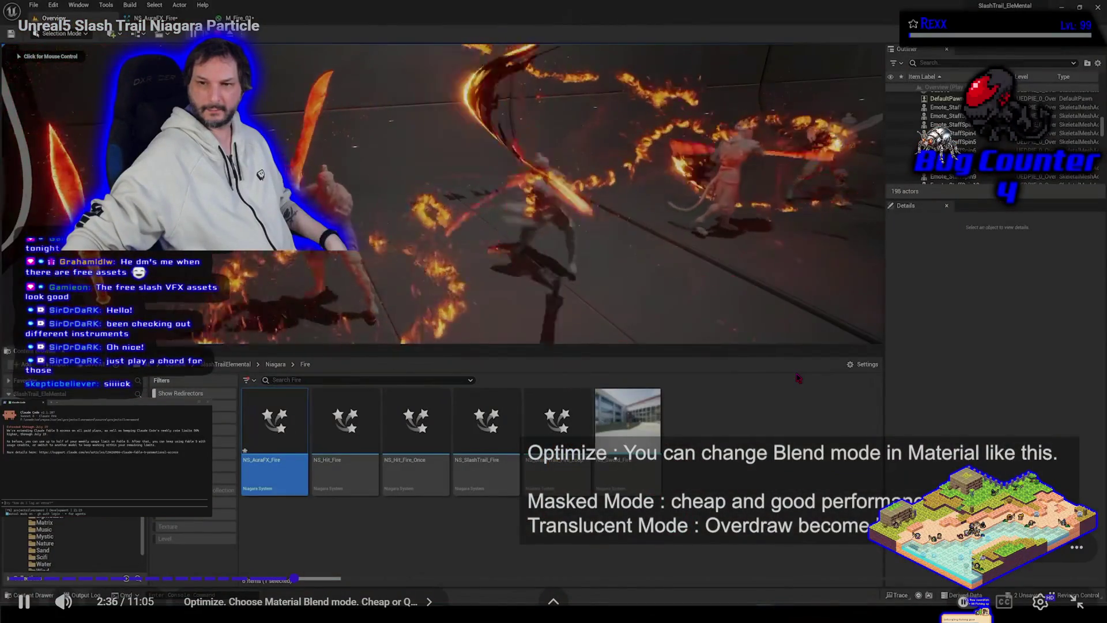
pyautogui.press('space')
pyautogui.click(1086, 599)
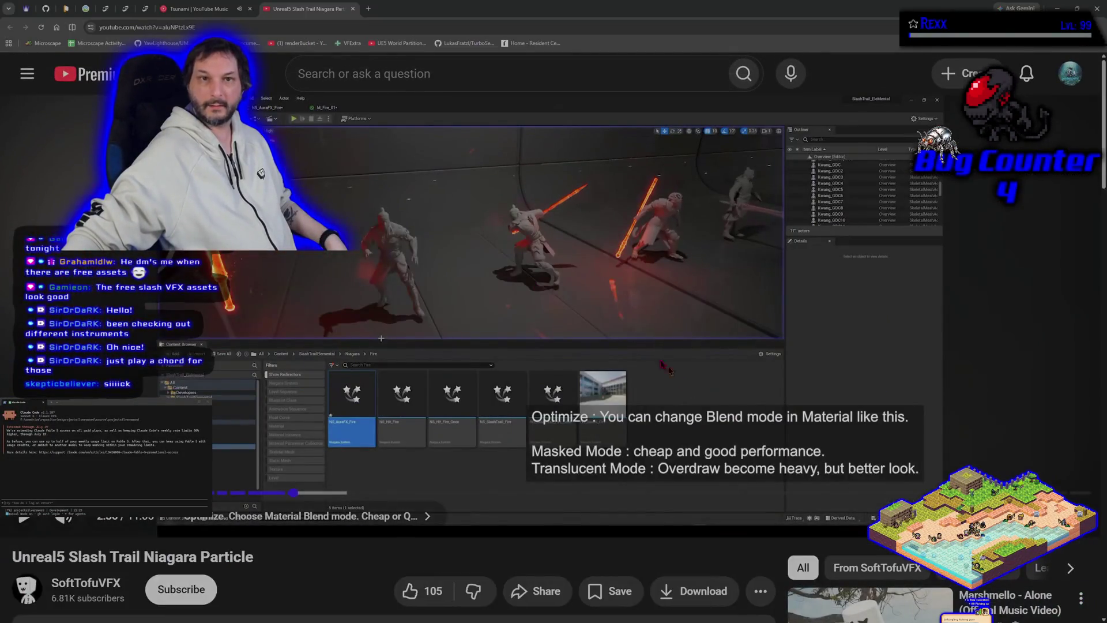
# Step: Close the showcase video tab, play 'Hit the Road Jack' from Up Next, and return to Unreal Editor
pyautogui.middleClick(327, 12)
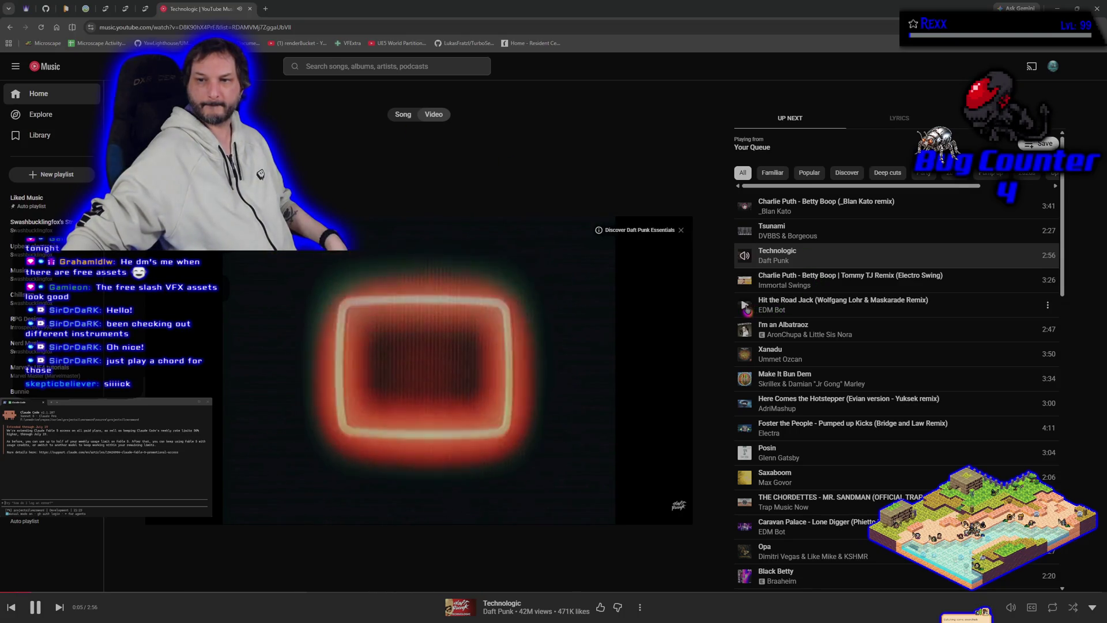
pyautogui.click(747, 309)
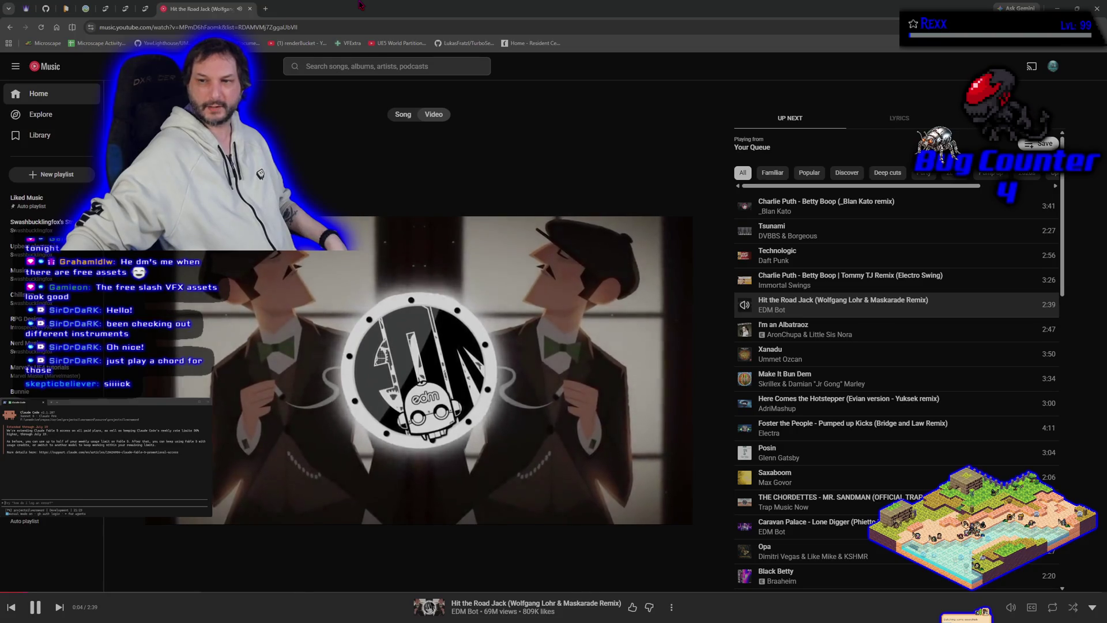
pyautogui.hotkey('alt', 'Tab')
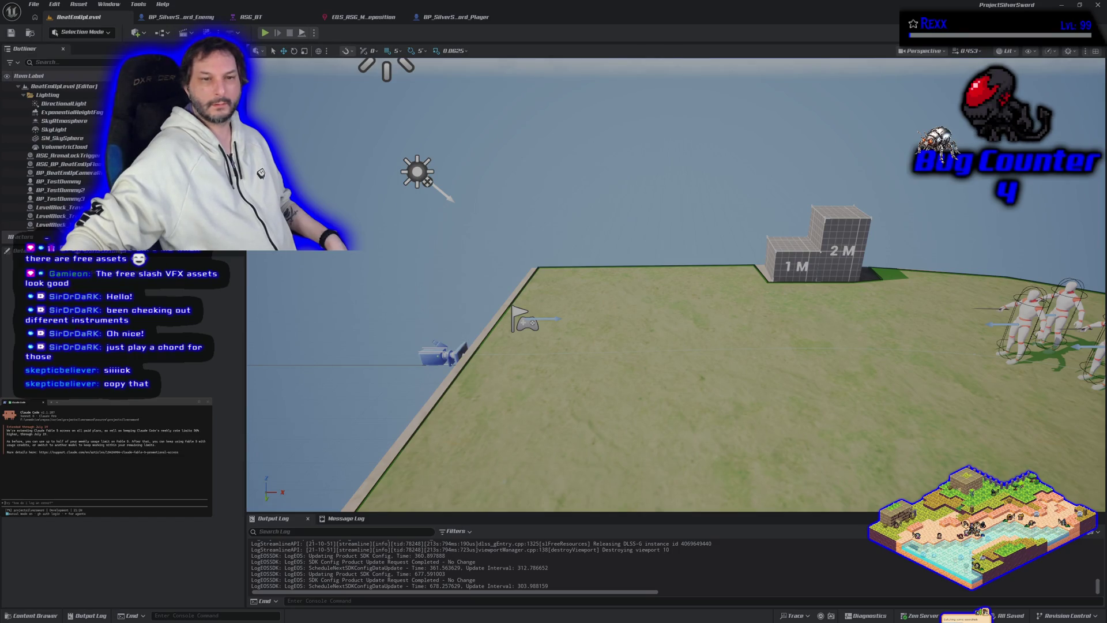
# Step: Show the navigation mesh debug view in the BeatEmUpLevel viewport, then switch back to YouTube Music
pyautogui.press('p')
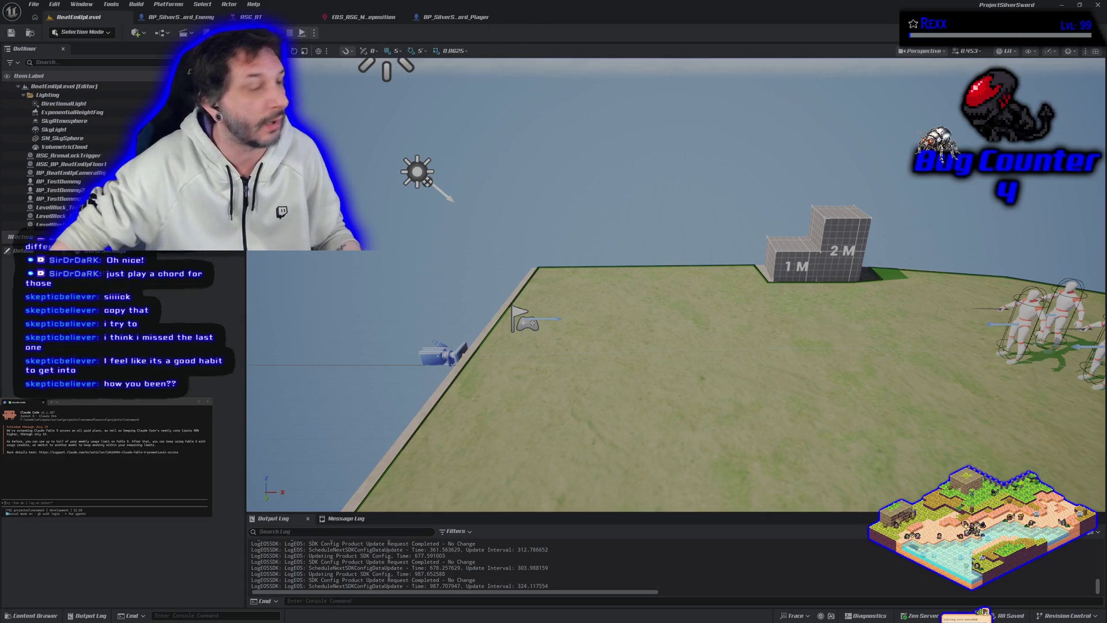
pyautogui.hotkey('alt', 'Tab')
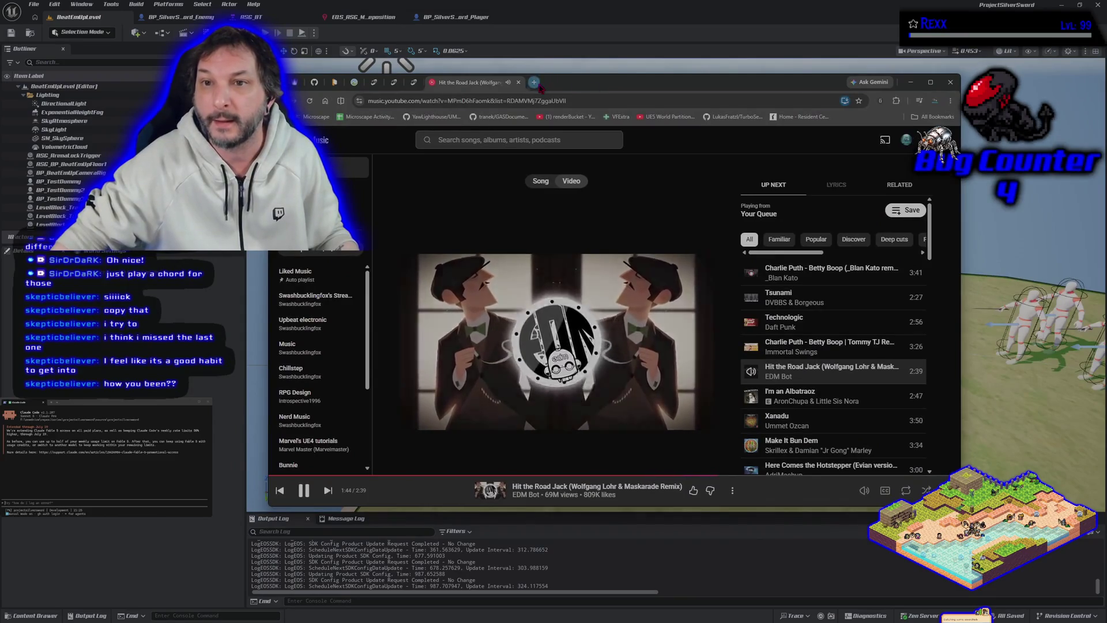
# Step: Load fab.com in a new tab, maximize the browser, and open the Unreal Engine channel
pyautogui.click(535, 82)
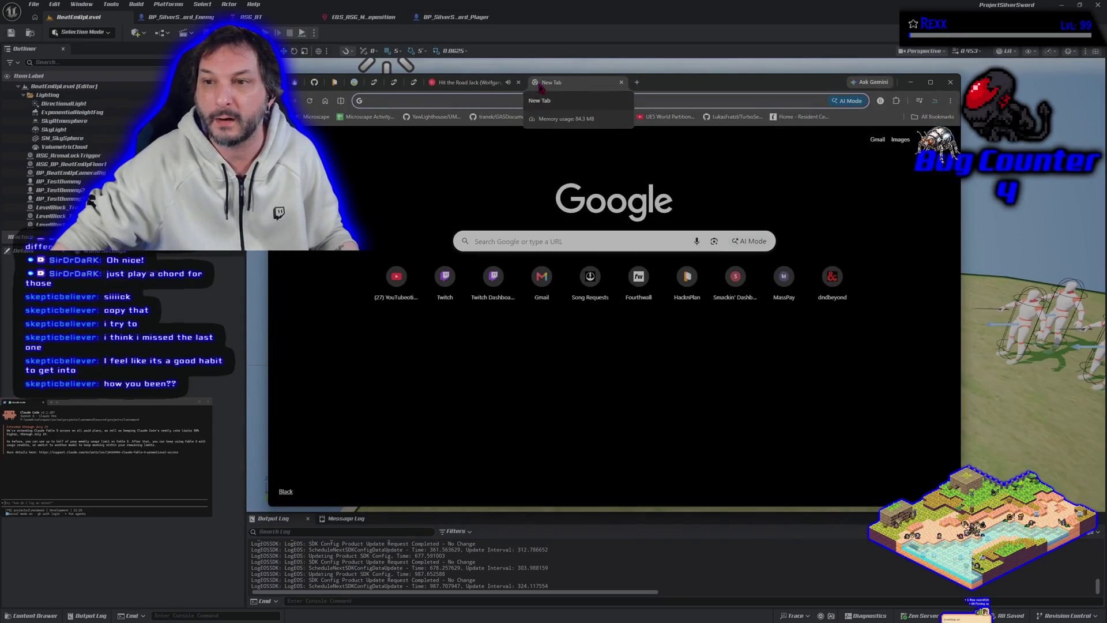
pyautogui.write('fab.com')
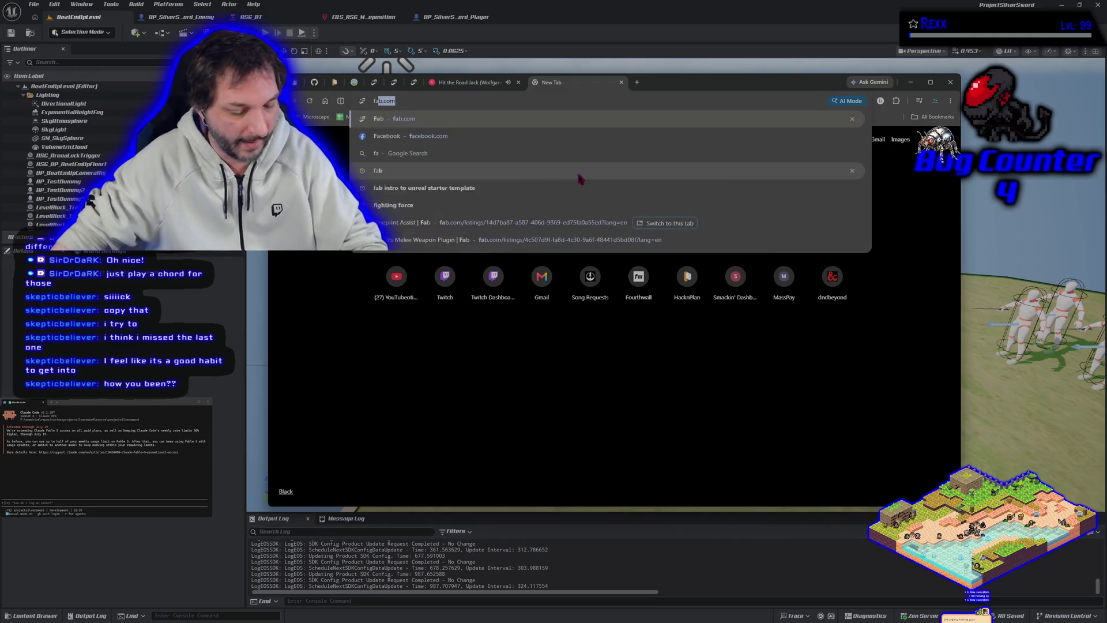
pyautogui.press('Return')
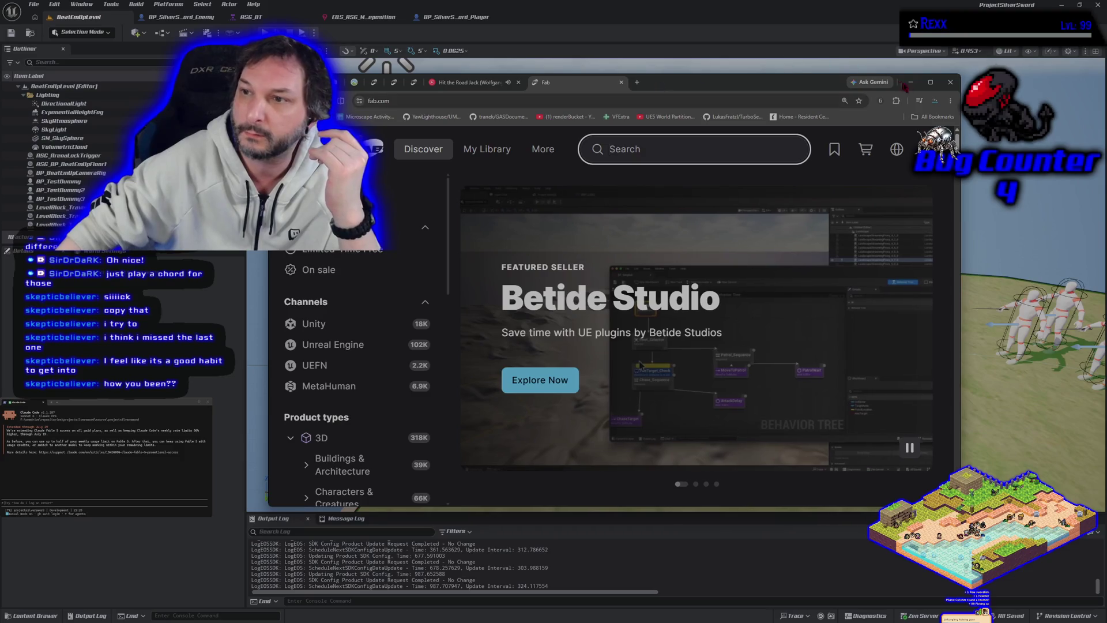
pyautogui.press('super+Up')
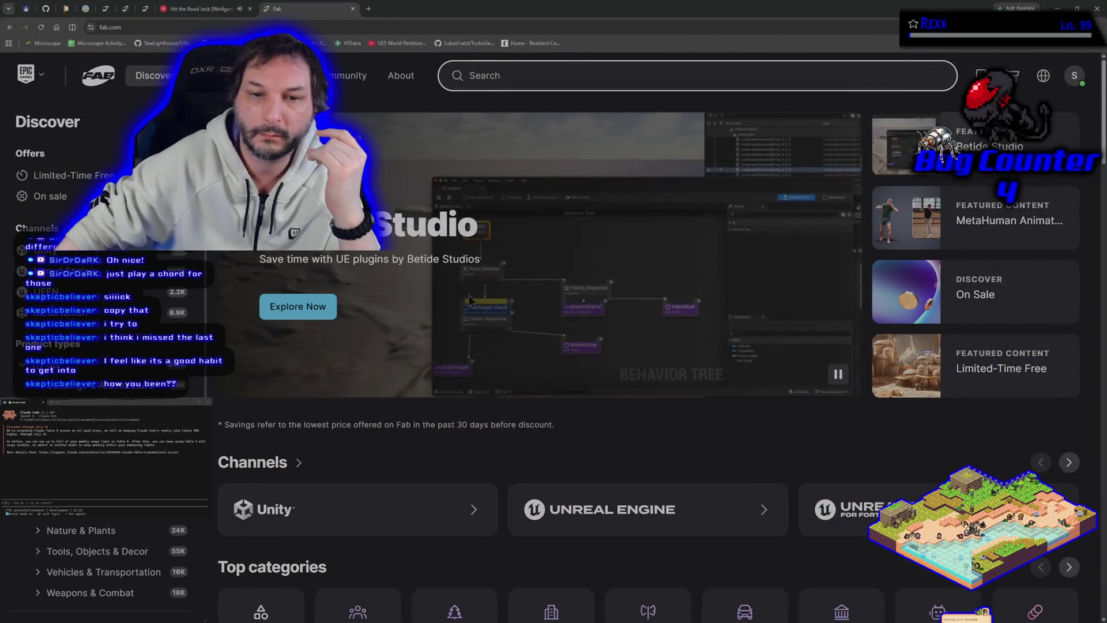
pyautogui.click(58, 271)
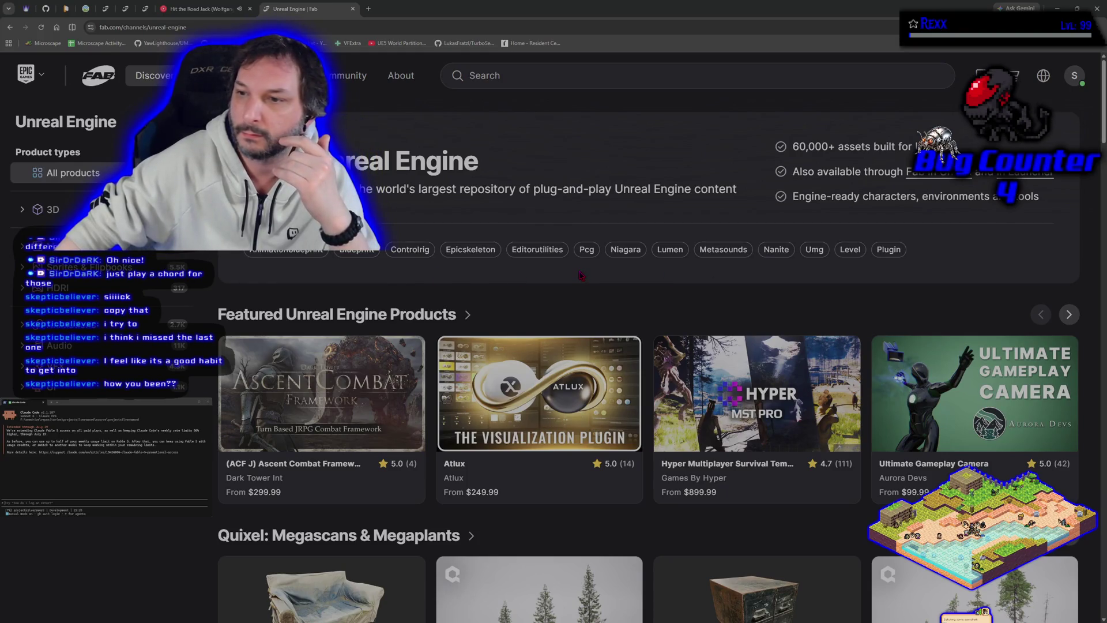
pyautogui.scroll(-5, 581, 282)
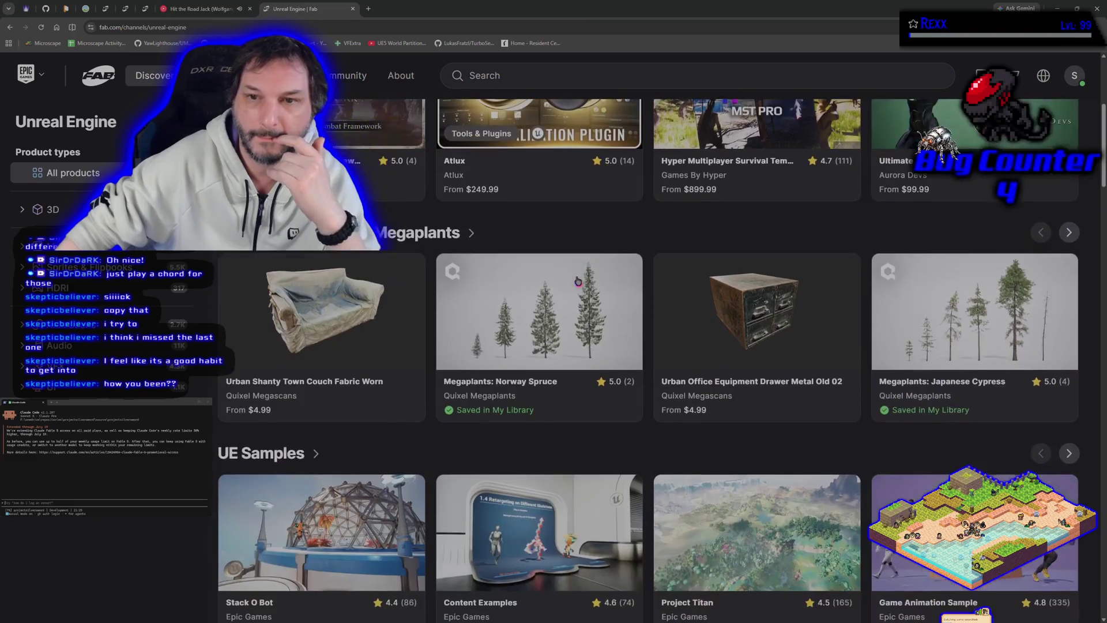
pyautogui.scroll(5, 584, 300)
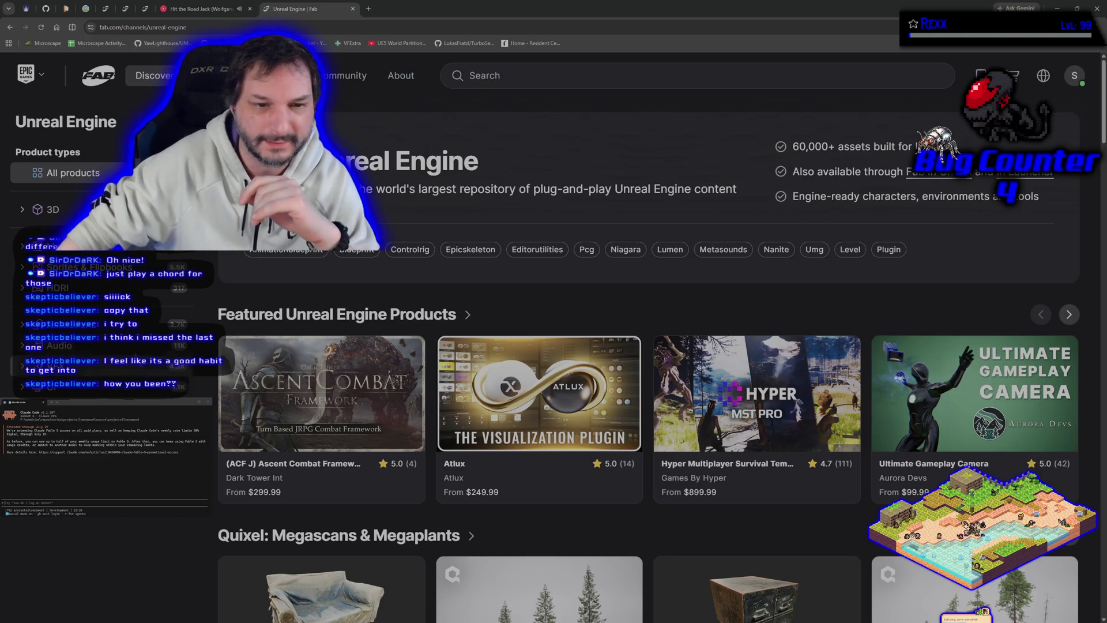
# Step: Filter the listings to 'Only show free products' across All products, then open a blank tab
pyautogui.rightClick(58, 213)
pyautogui.click(58, 214)
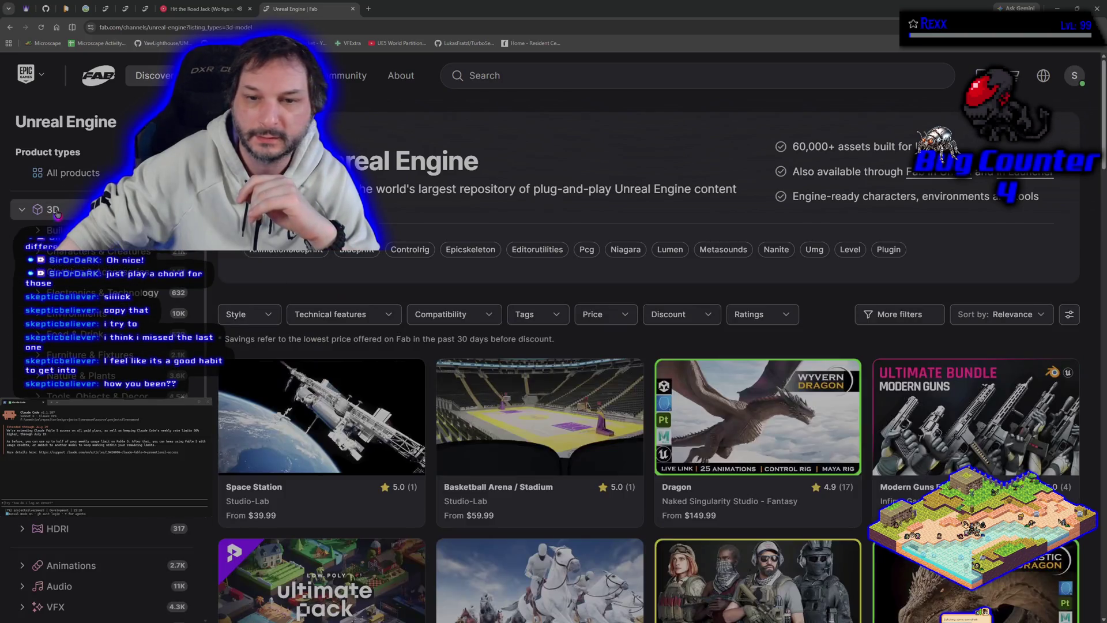
pyautogui.click(611, 322)
pyautogui.click(580, 391)
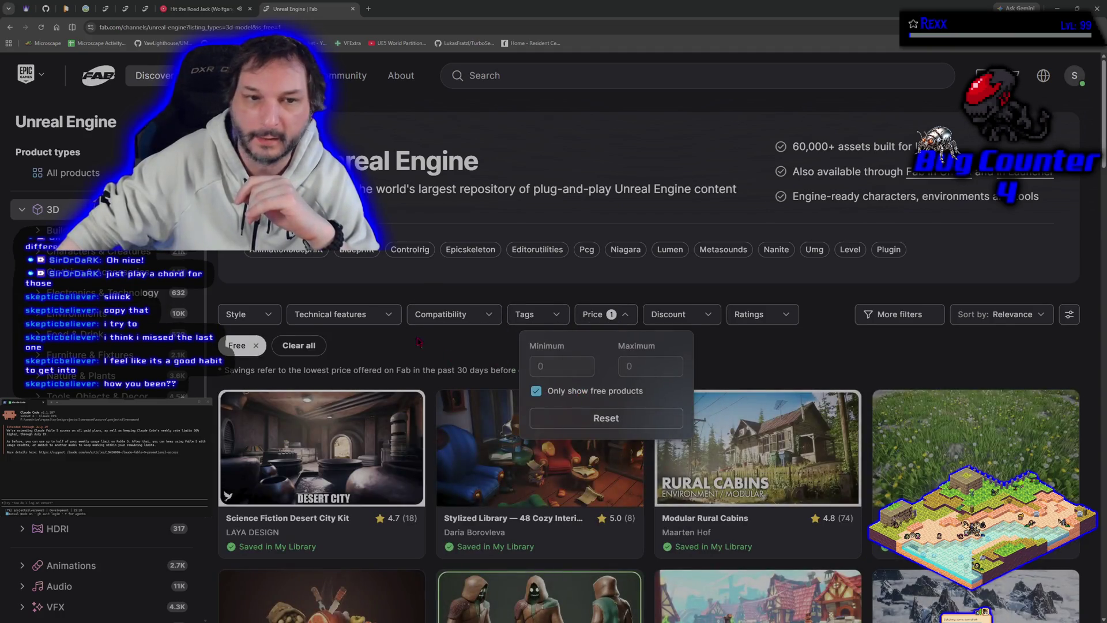
pyautogui.click(78, 173)
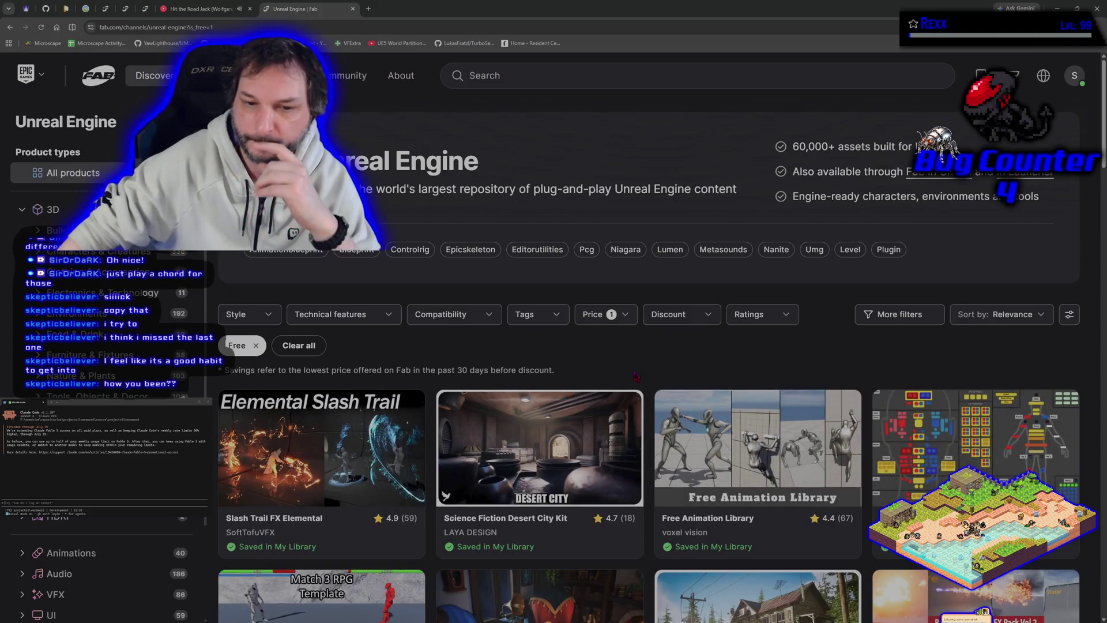
pyautogui.scroll(-2, 636, 379)
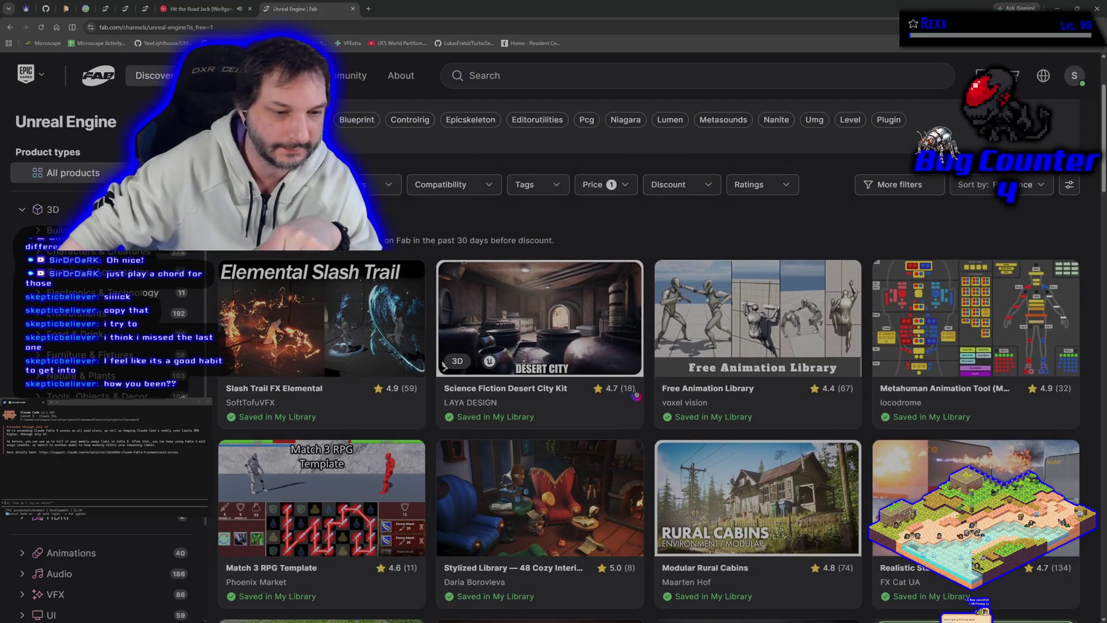
pyautogui.scroll(2, 636, 394)
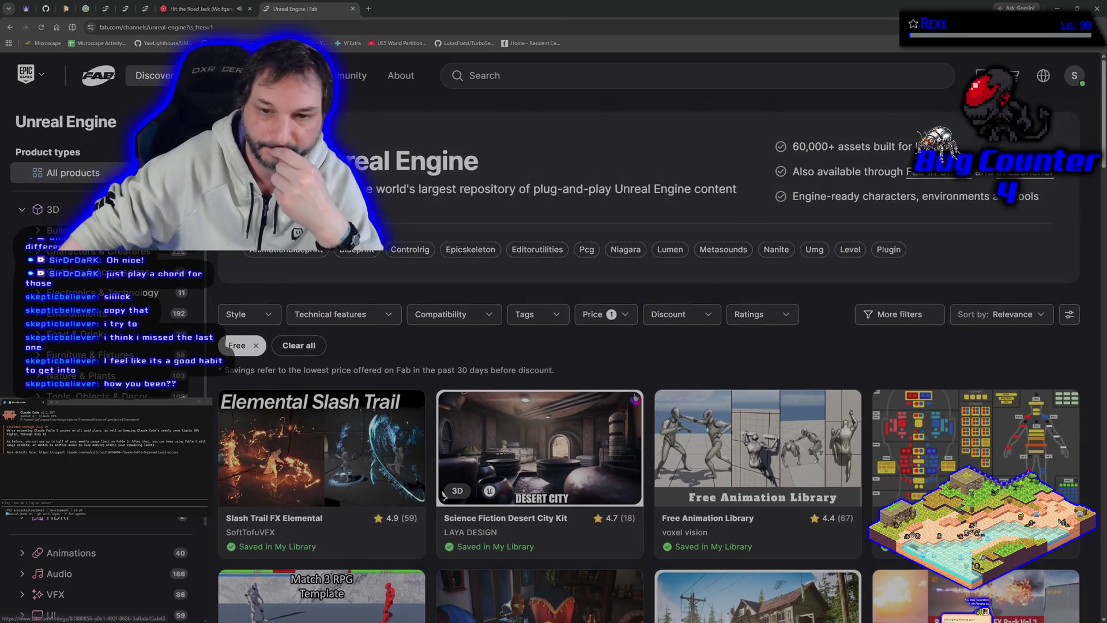
pyautogui.click(368, 9)
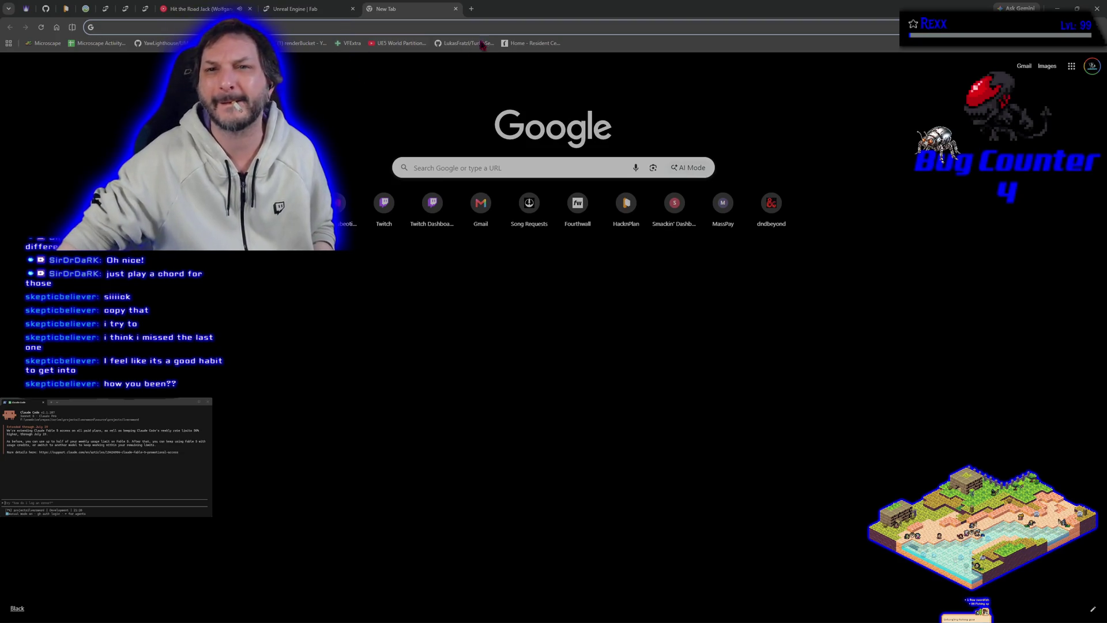
# Step: Restore the Chrome window from maximized and switch away so Unreal Editor shows
pyautogui.moveTo(498, 12); pyautogui.dragTo(448, 30)
pyautogui.hotkey('alt', 'Tab')
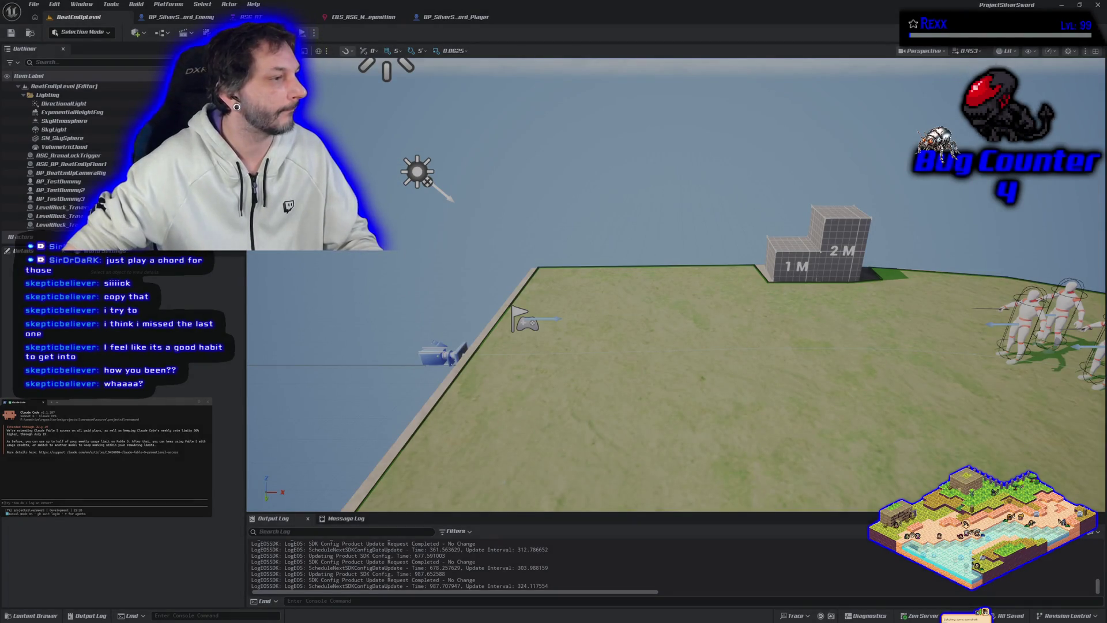
# Step: Check the GitHub result, then open the Game Asset Auto Redeemer Web Store page and copy its URL
pyautogui.hotkey('alt', 'Tab')
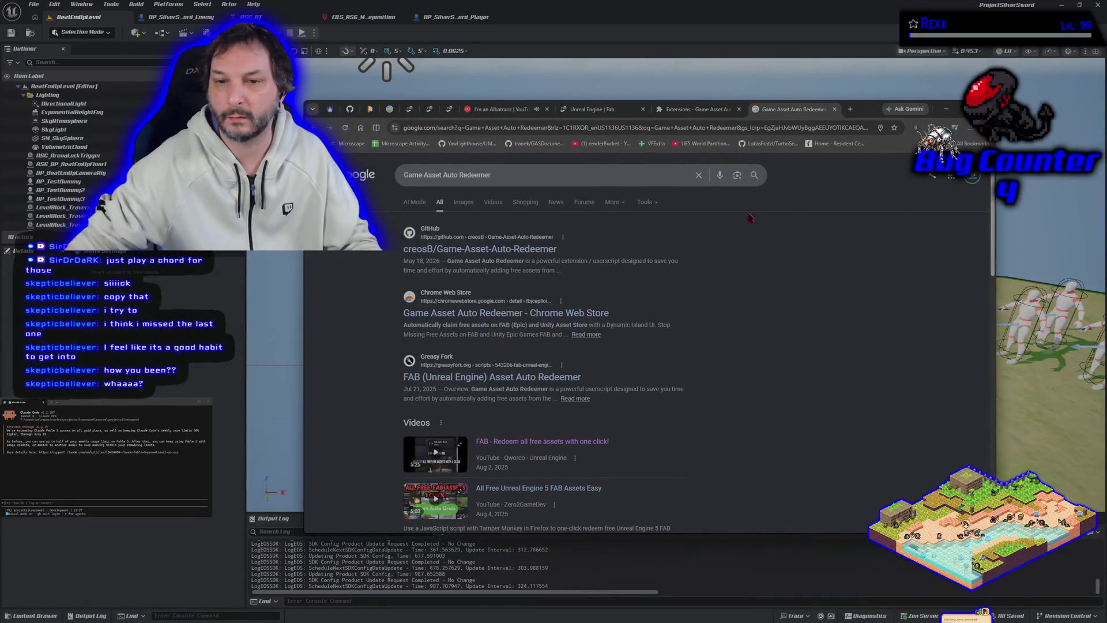
pyautogui.scroll(-1, 568, 310)
pyautogui.scroll(-3, 568, 310)
pyautogui.scroll(5, 569, 310)
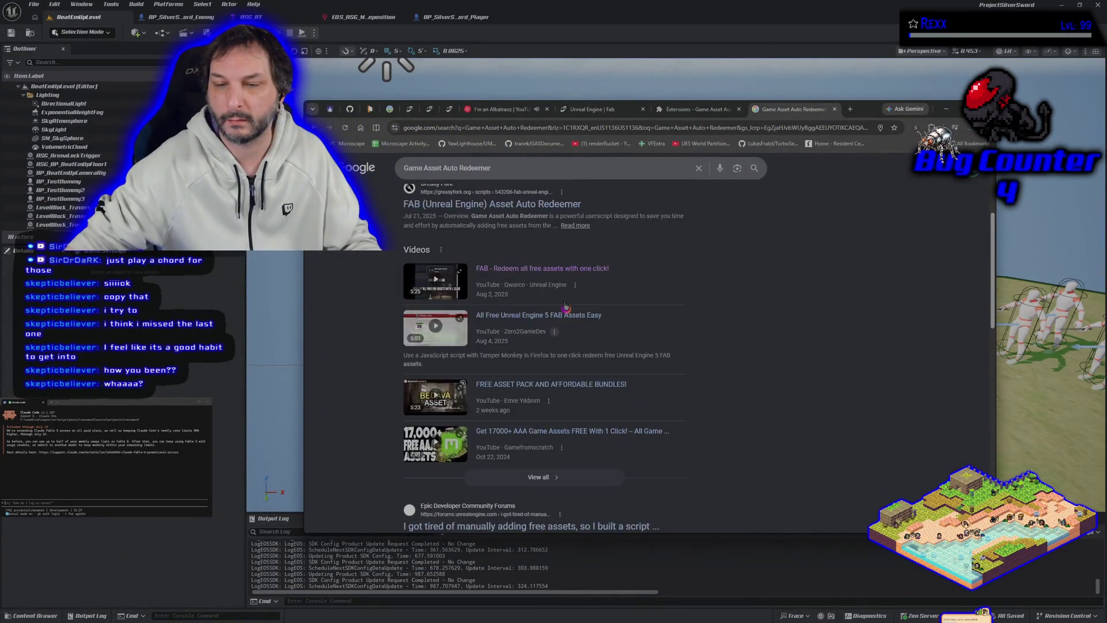
pyautogui.click(527, 251)
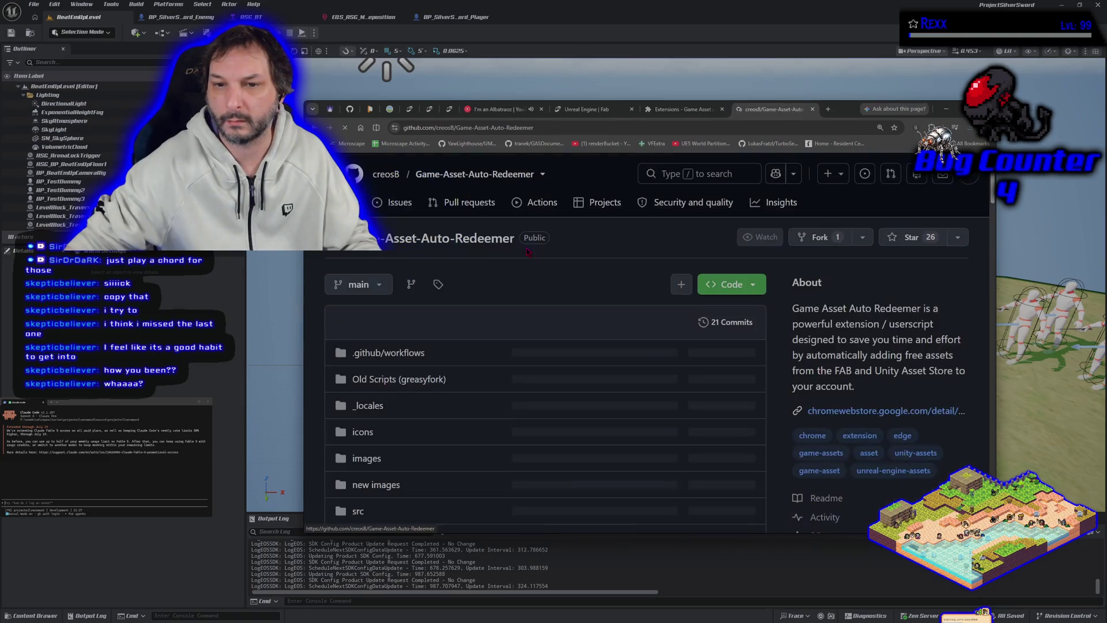
pyautogui.hotkey('alt', 'Left')
pyautogui.click(549, 314)
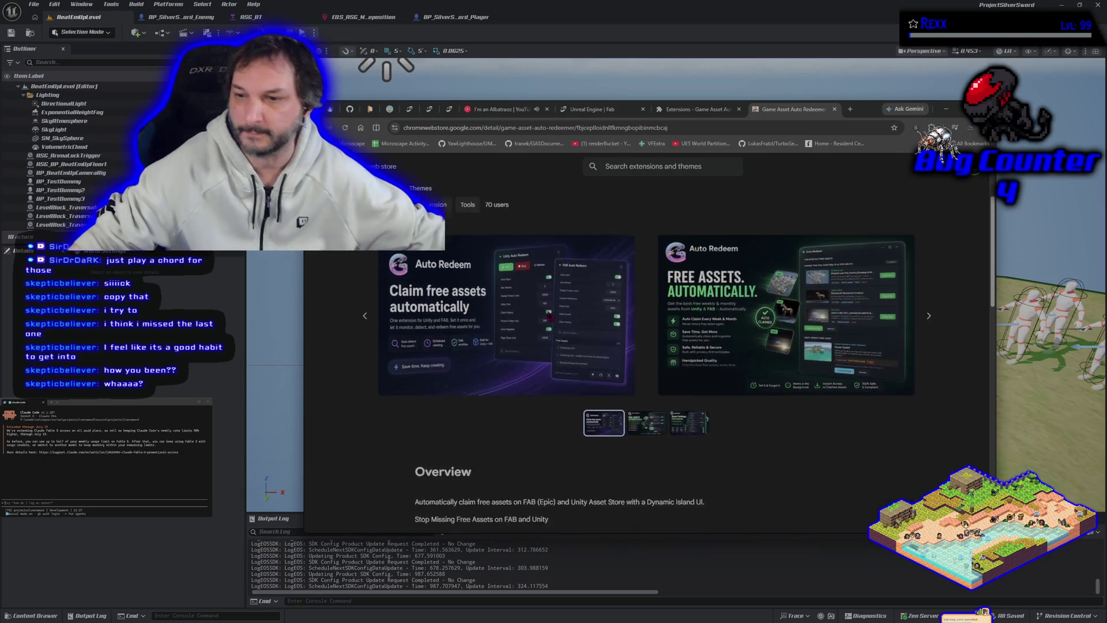
pyautogui.click(514, 127)
pyautogui.rightClick(514, 127)
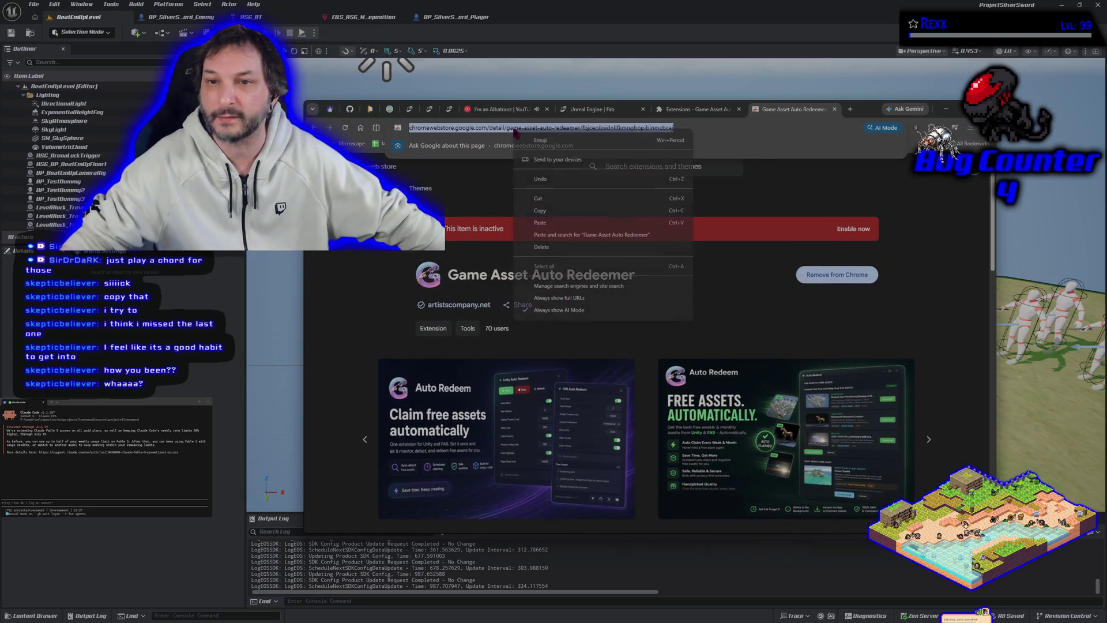
pyautogui.click(552, 214)
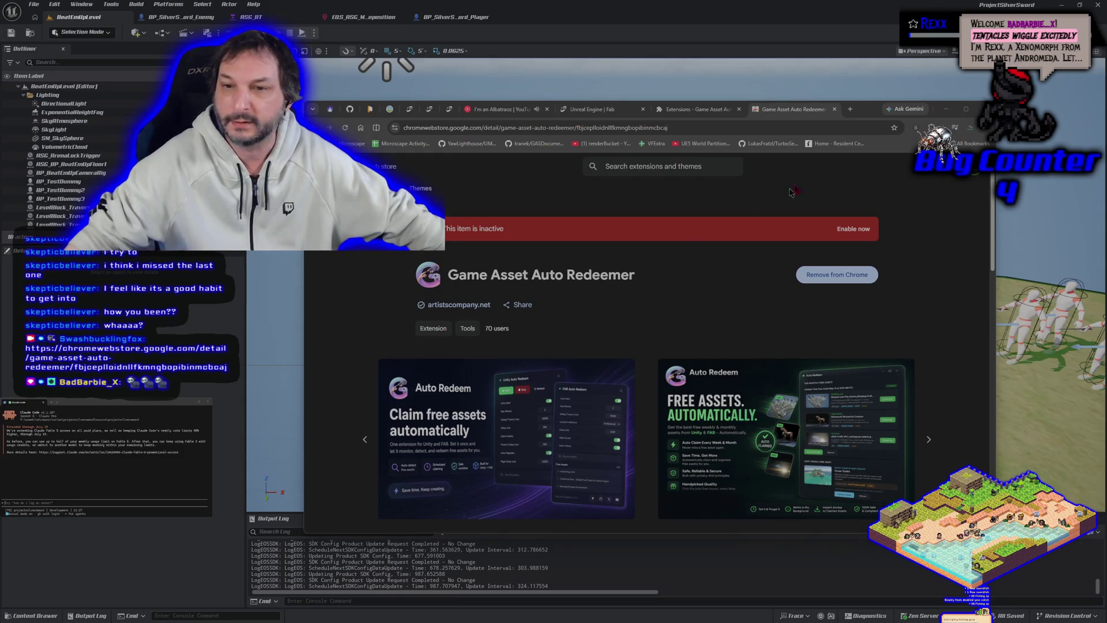
# Step: Maximize Chrome, skim the extension page, and switch back to the free Fab listings tab
pyautogui.click(966, 109)
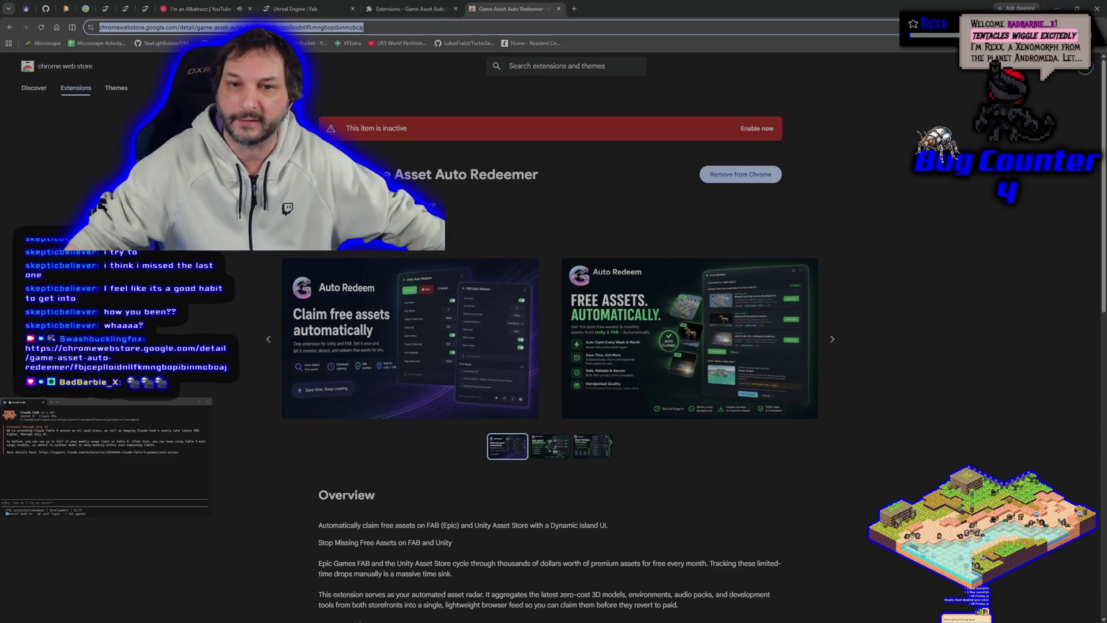
pyautogui.moveTo(318, 174); pyautogui.dragTo(548, 182)
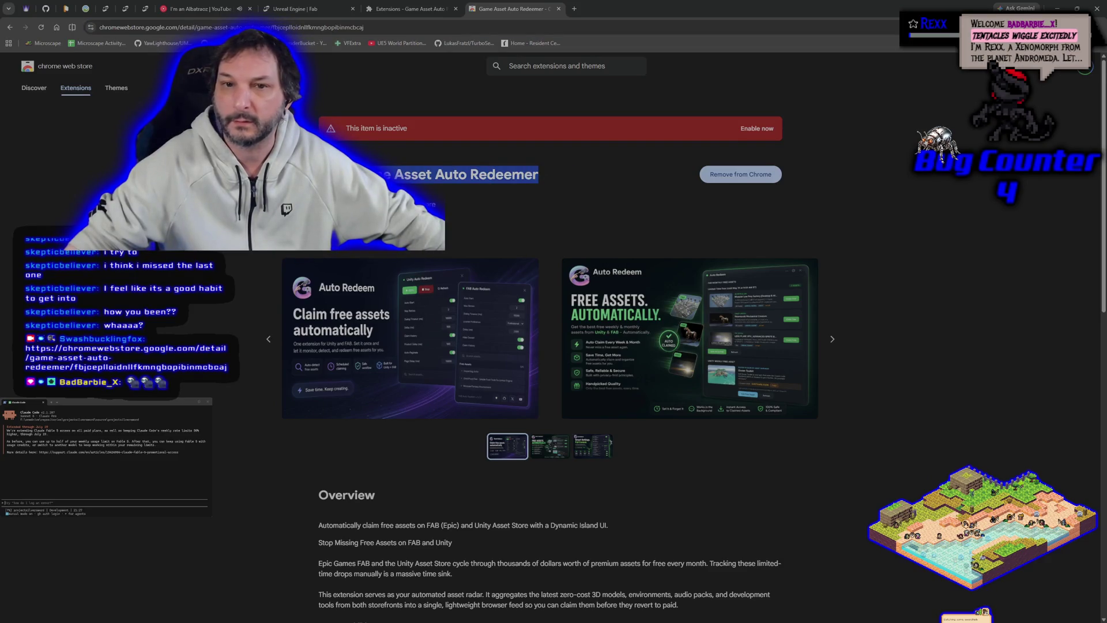
pyautogui.click(600, 176)
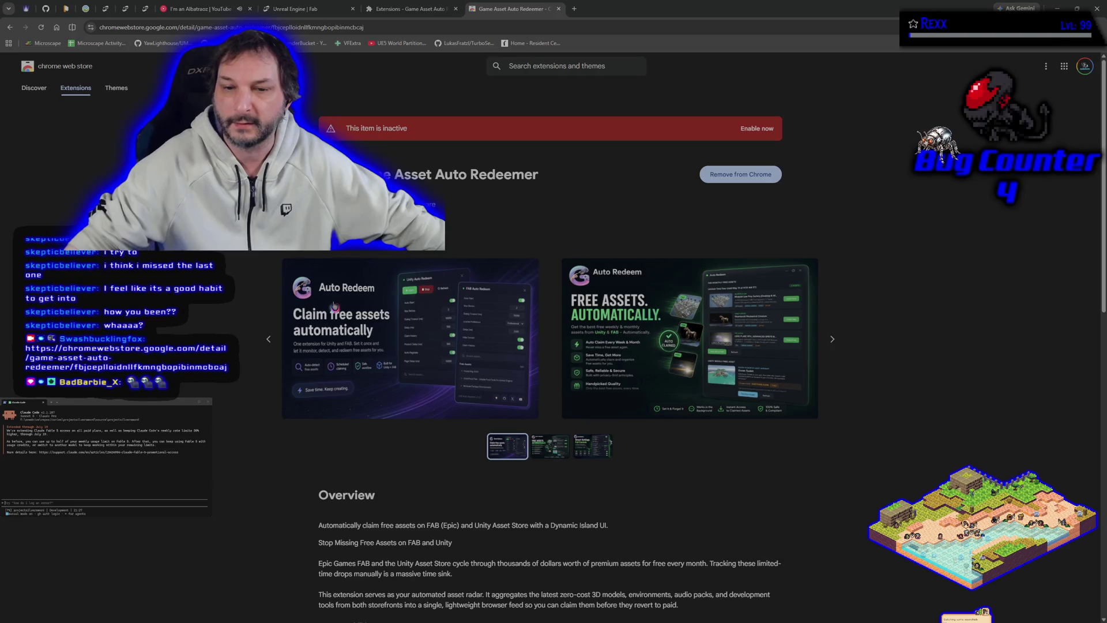
pyautogui.scroll(-3, 300, 375)
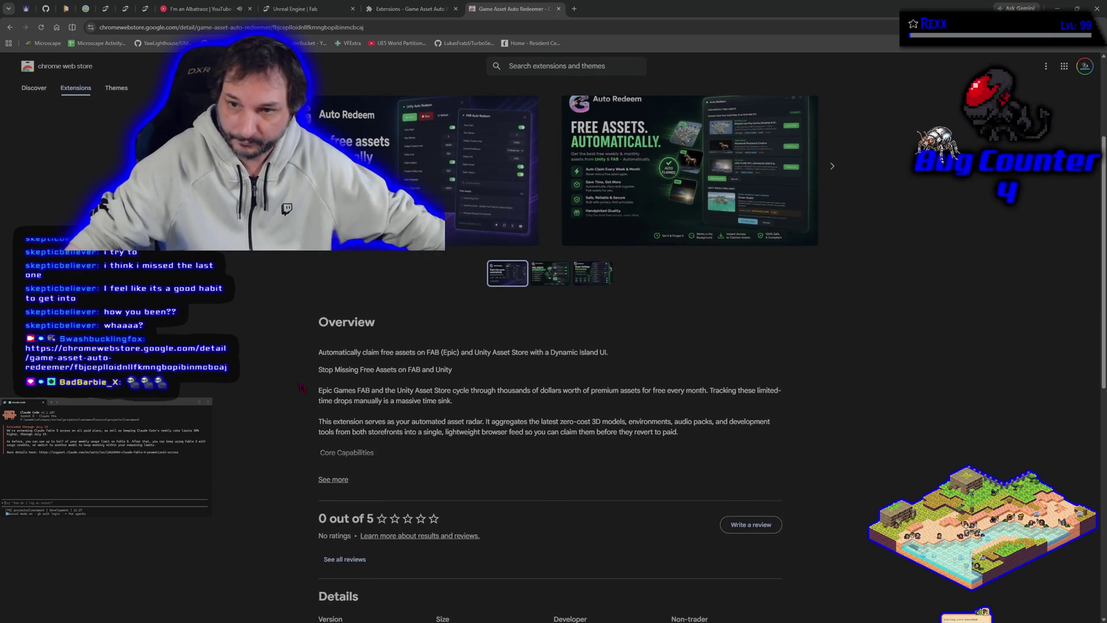
pyautogui.scroll(3, 301, 386)
pyautogui.click(318, 7)
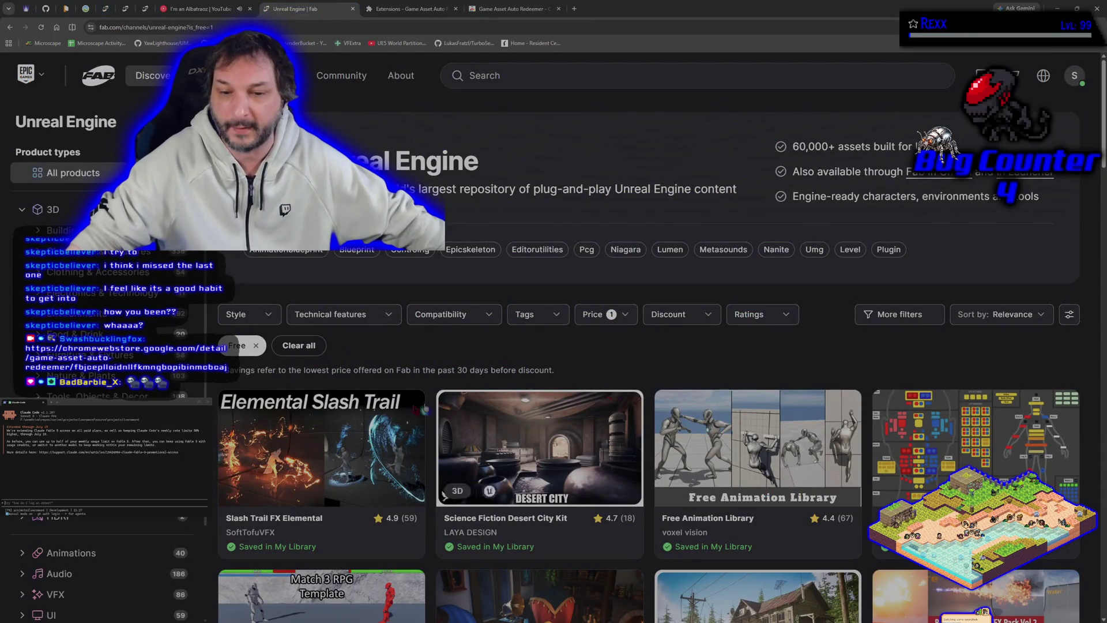
# Step: Confirm the Price filter is Free, scroll through the Unreal Engine asset listings, and open account options
pyautogui.click(613, 319)
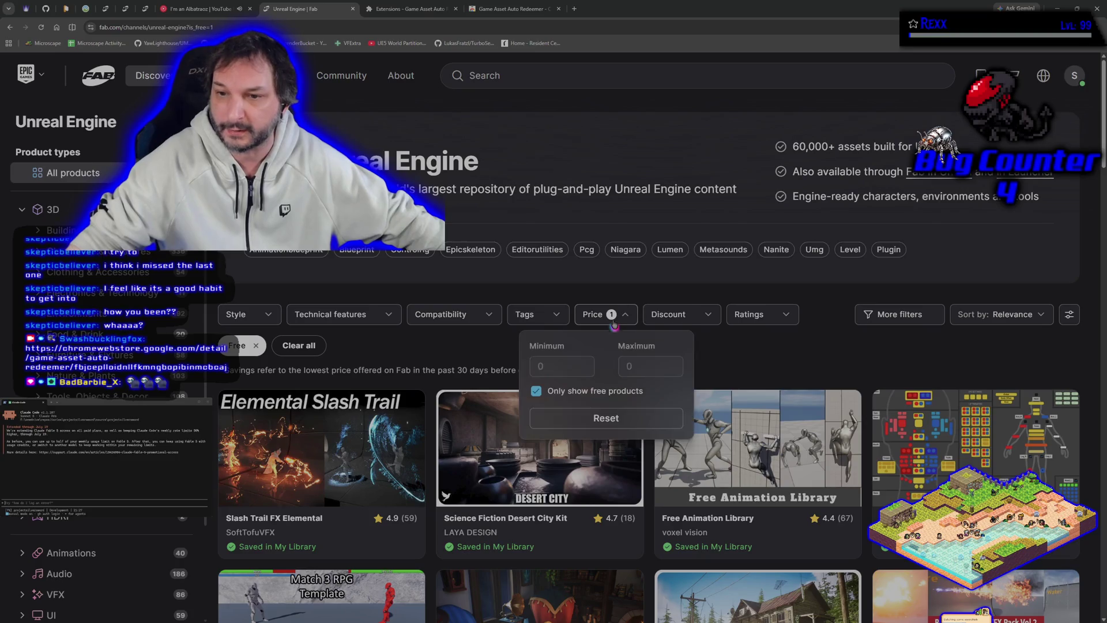
pyautogui.scroll(-3, 672, 383)
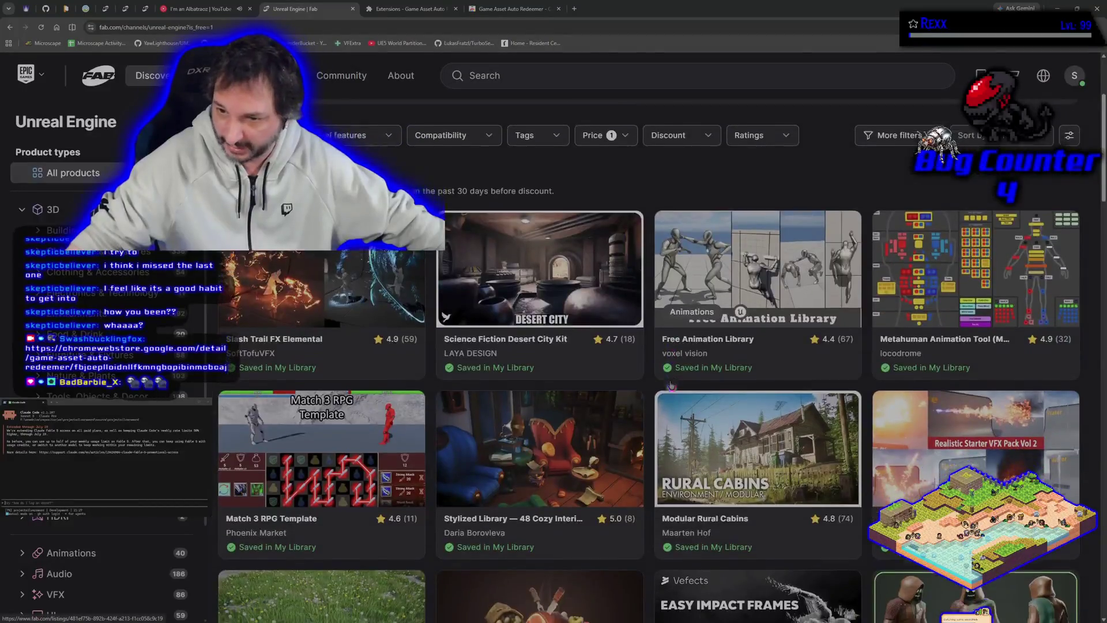
pyautogui.scroll(3, 664, 381)
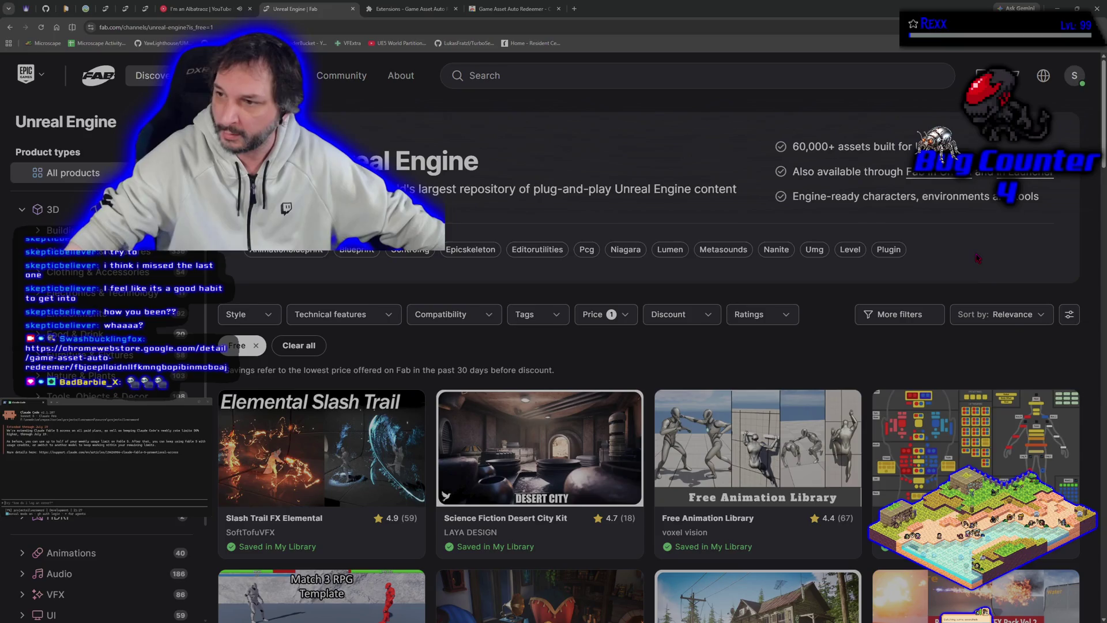
pyautogui.scroll(-7, 1036, 254)
pyautogui.scroll(-10, 1037, 253)
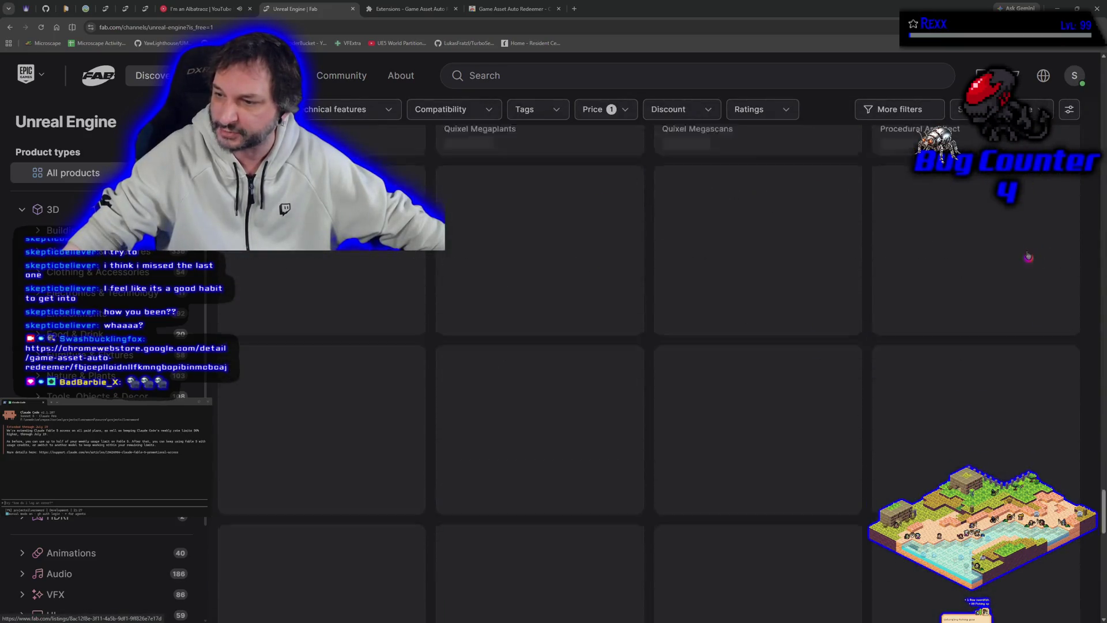
pyautogui.scroll(-10, 1025, 252)
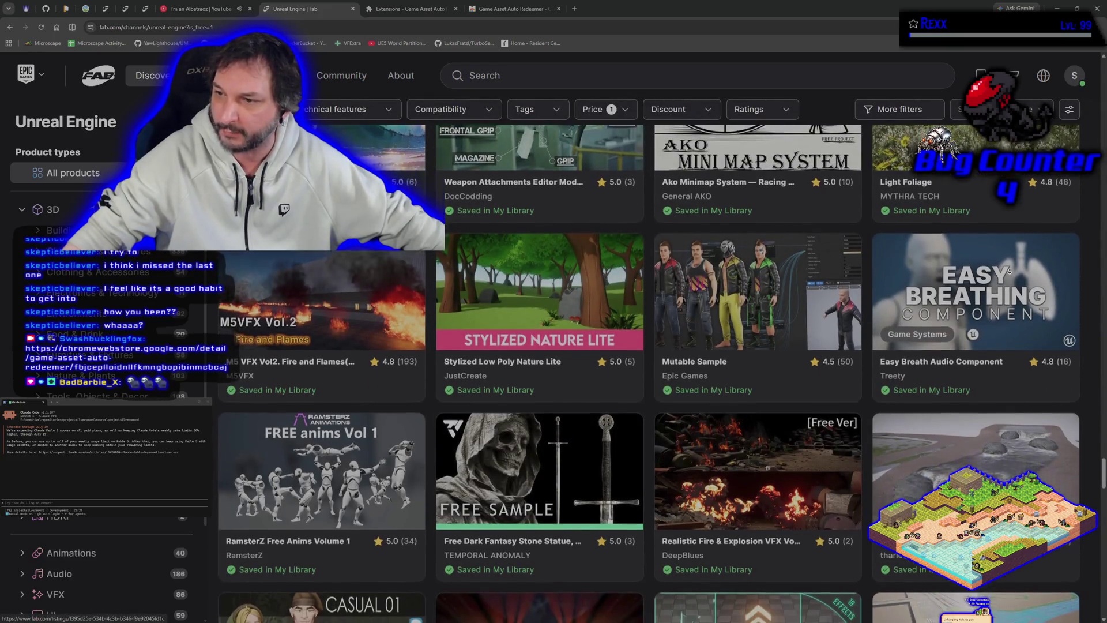
pyautogui.scroll(-10, 1010, 279)
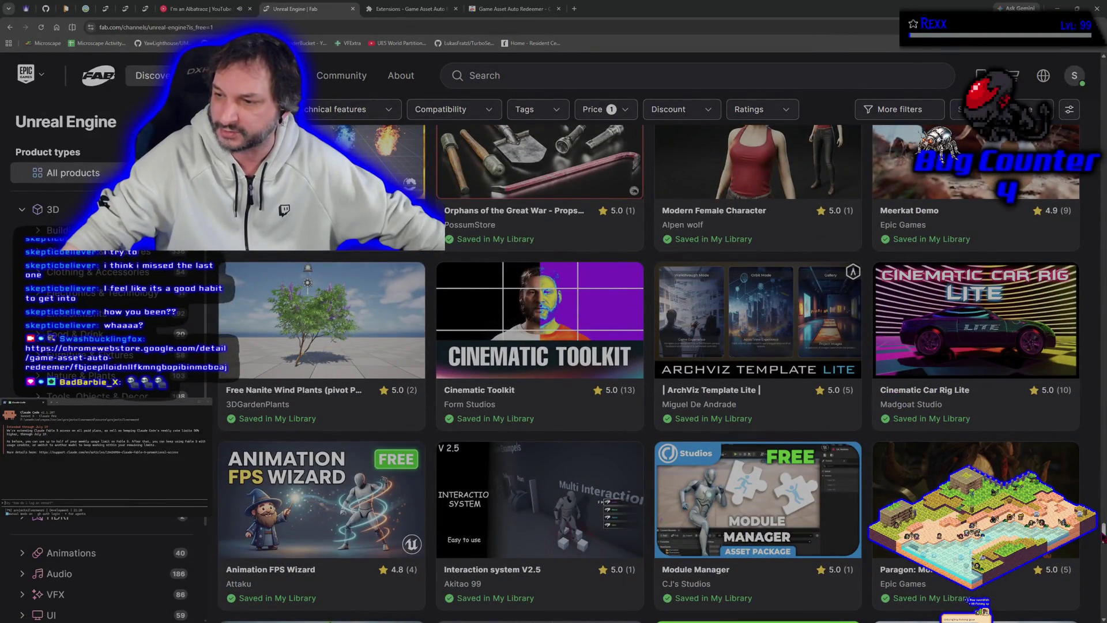
pyautogui.scroll(-10, 1072, 470)
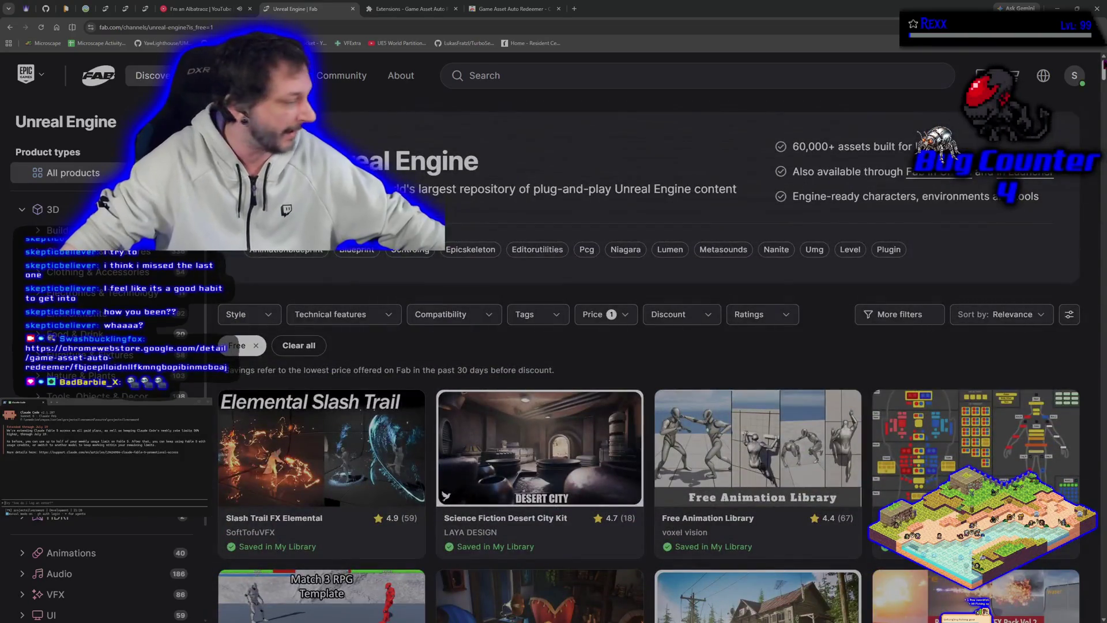
pyautogui.click(1075, 76)
pyautogui.click(1065, 94)
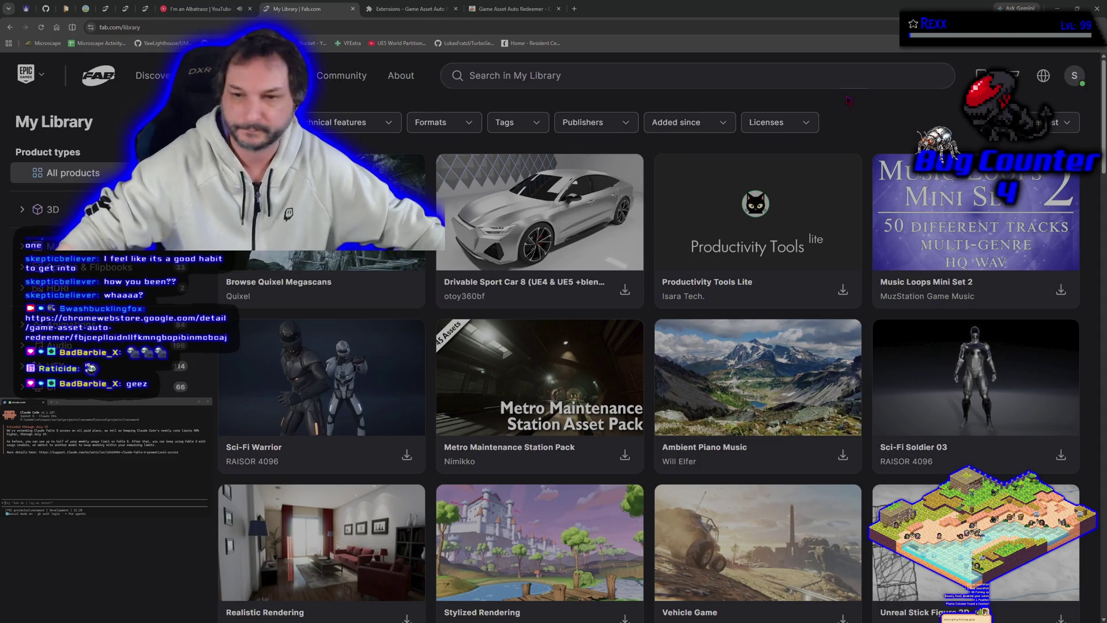
pyautogui.scroll(-1, 854, 125)
pyautogui.scroll(1, 842, 116)
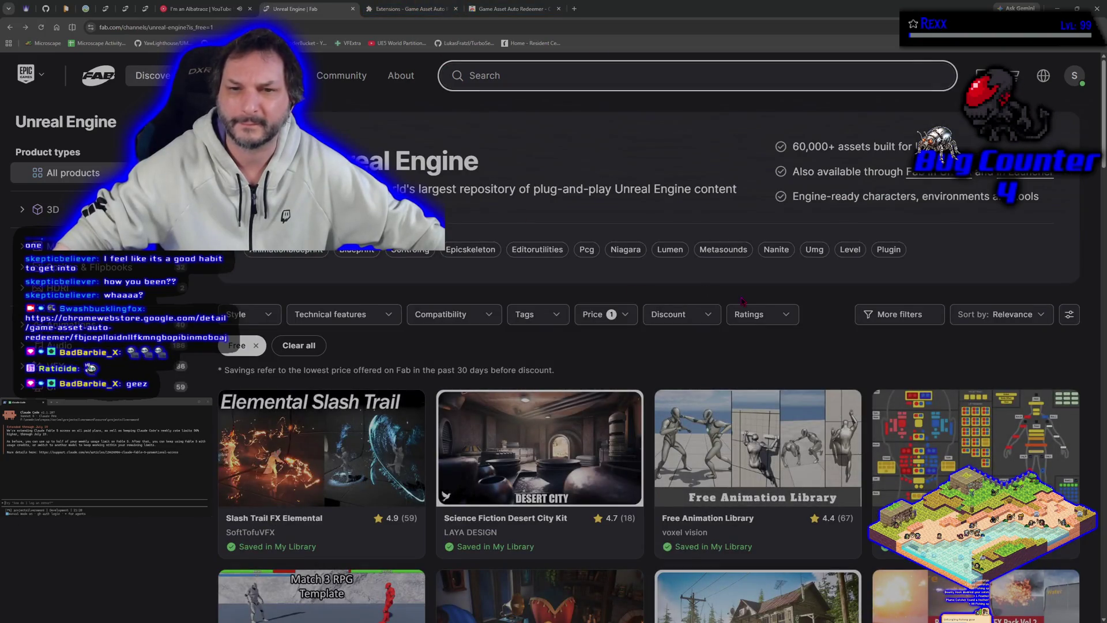
pyautogui.scroll(-5, 616, 375)
pyautogui.scroll(-2, 616, 375)
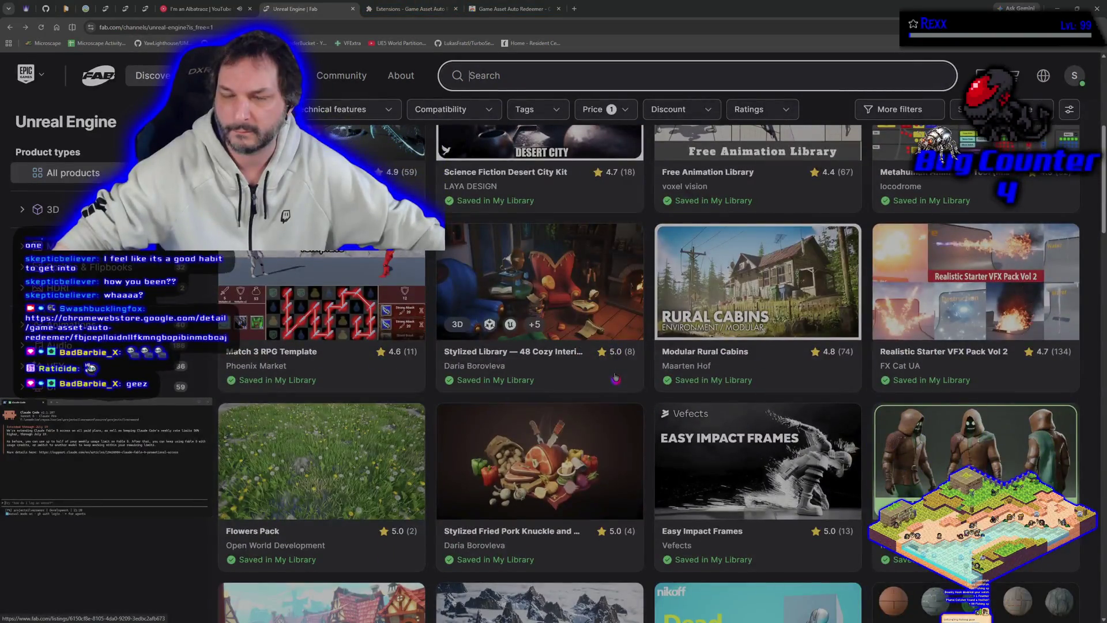
pyautogui.scroll(2, 617, 375)
pyautogui.scroll(-8, 616, 378)
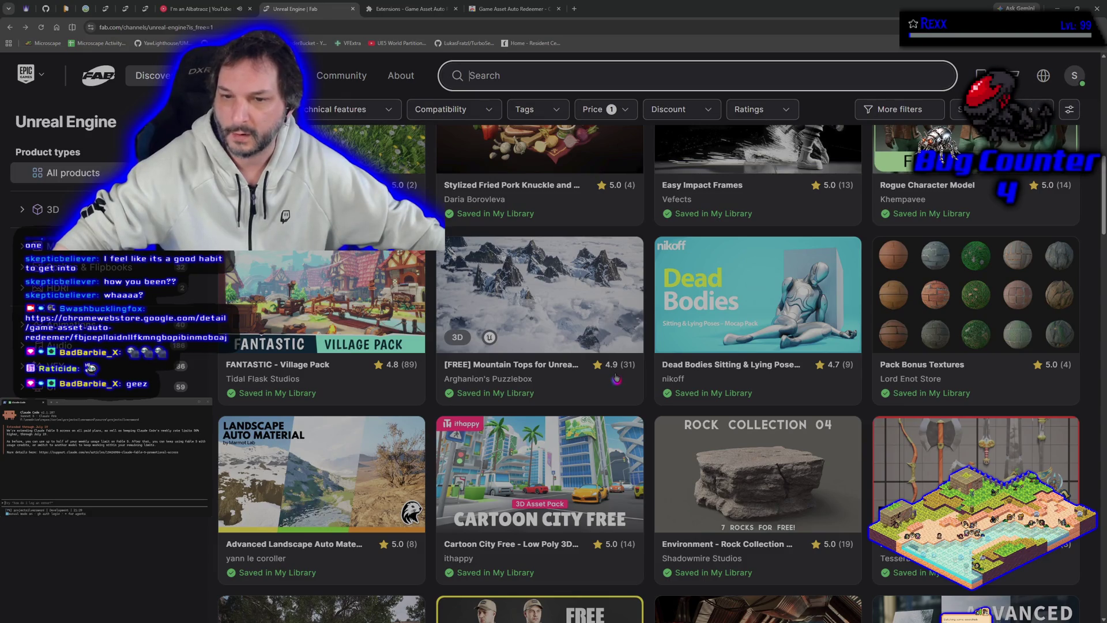
pyautogui.scroll(-4, 620, 375)
pyautogui.scroll(-9, 623, 372)
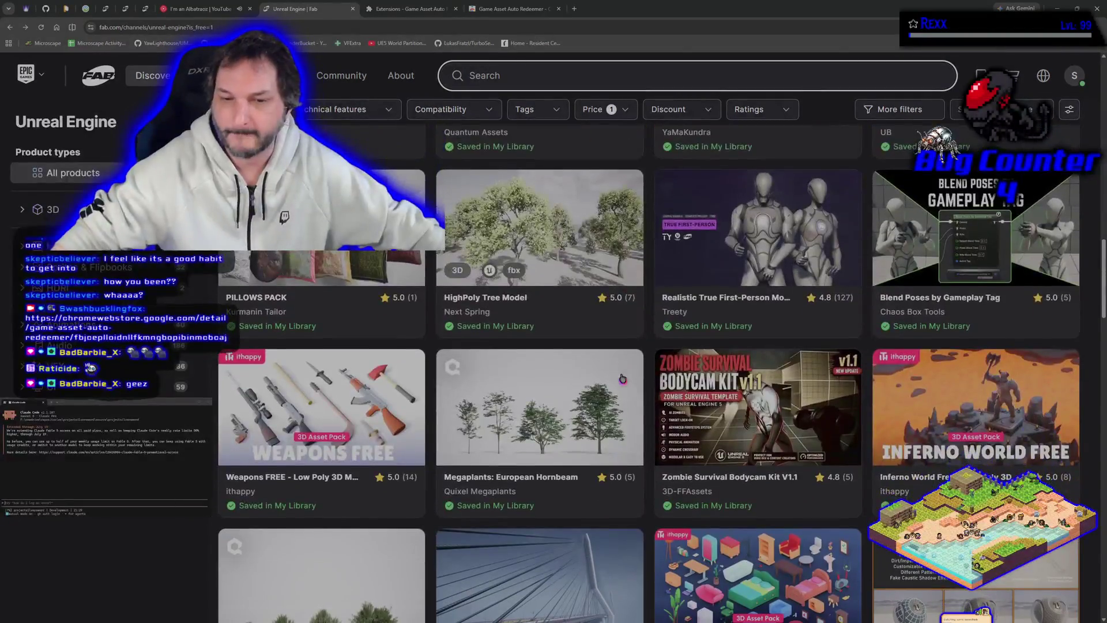
pyautogui.scroll(-2, 623, 378)
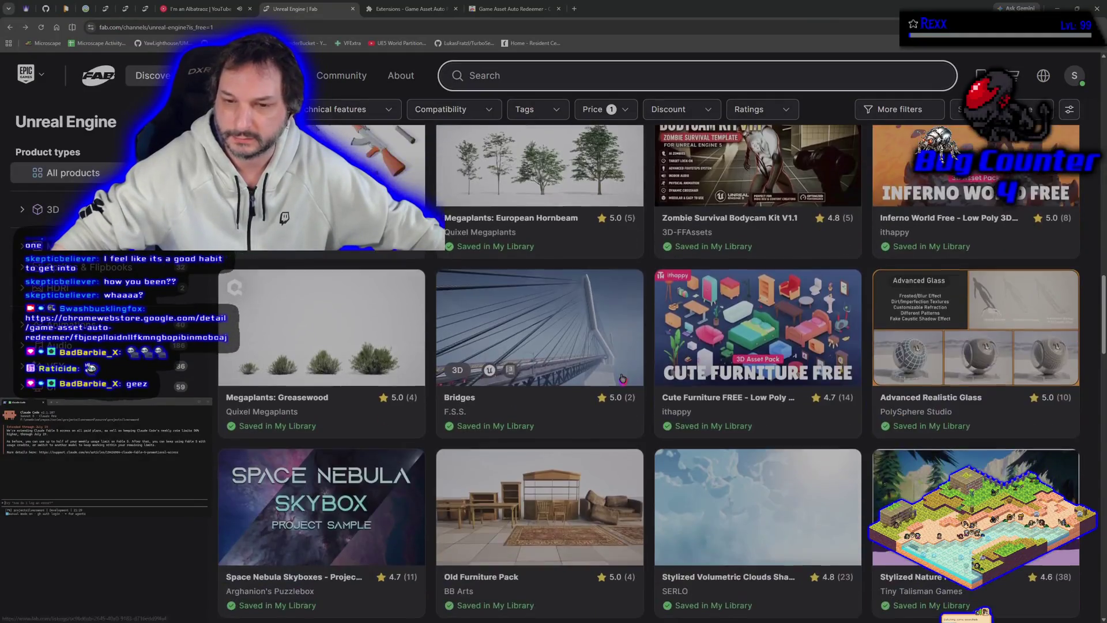
pyautogui.scroll(8, 622, 378)
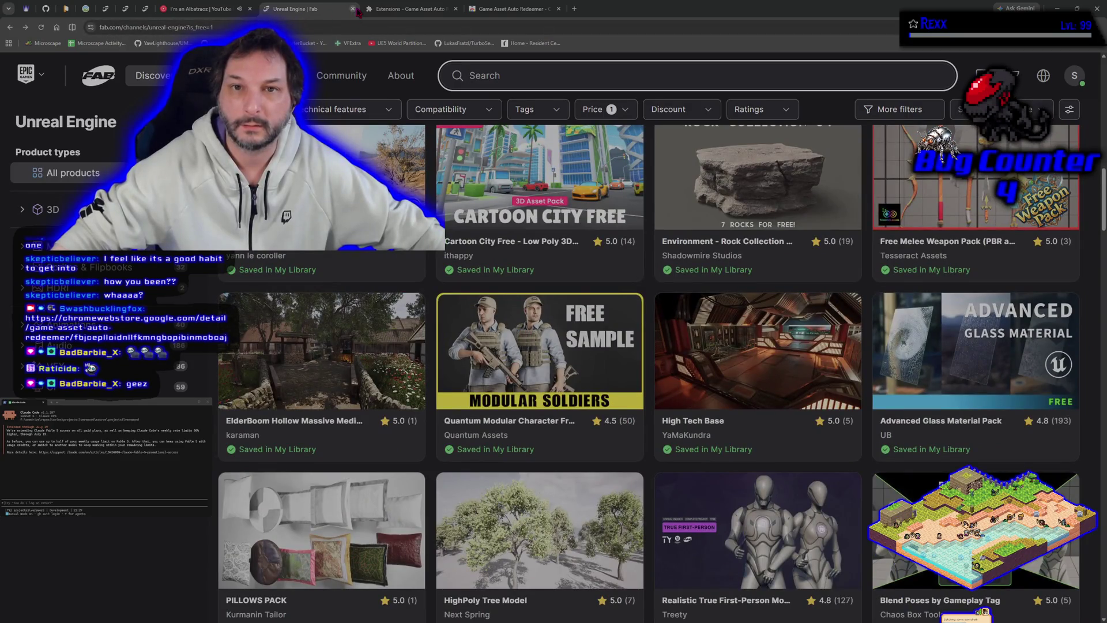
# Step: Close the Fab channel, extension settings and Game Asset Auto Redeemer store tabs in turn
pyautogui.click(353, 9)
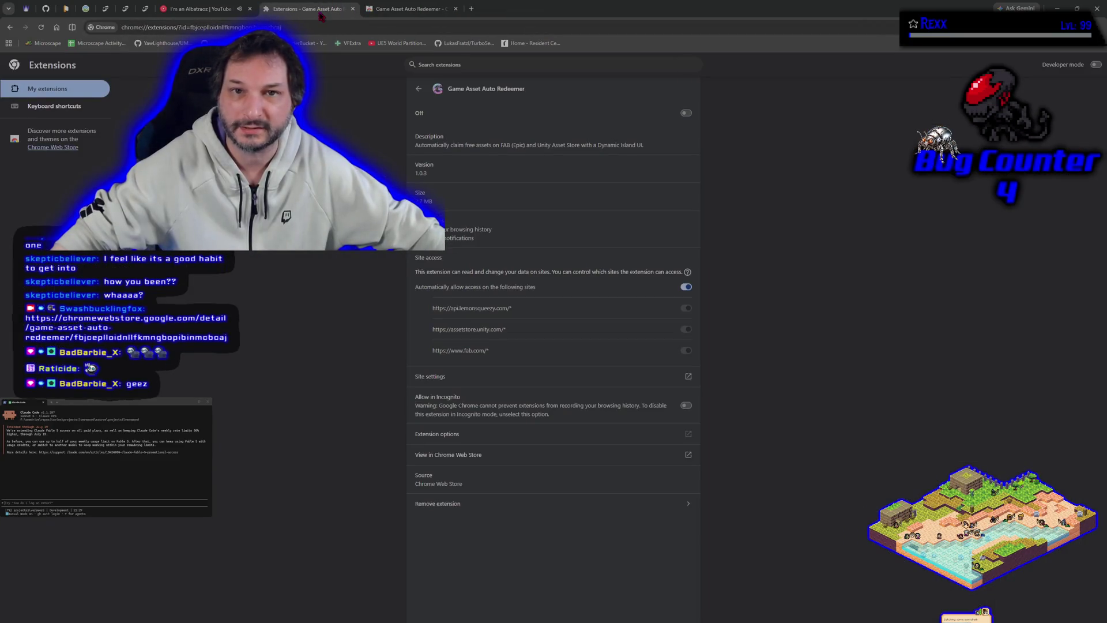
pyautogui.click(353, 10)
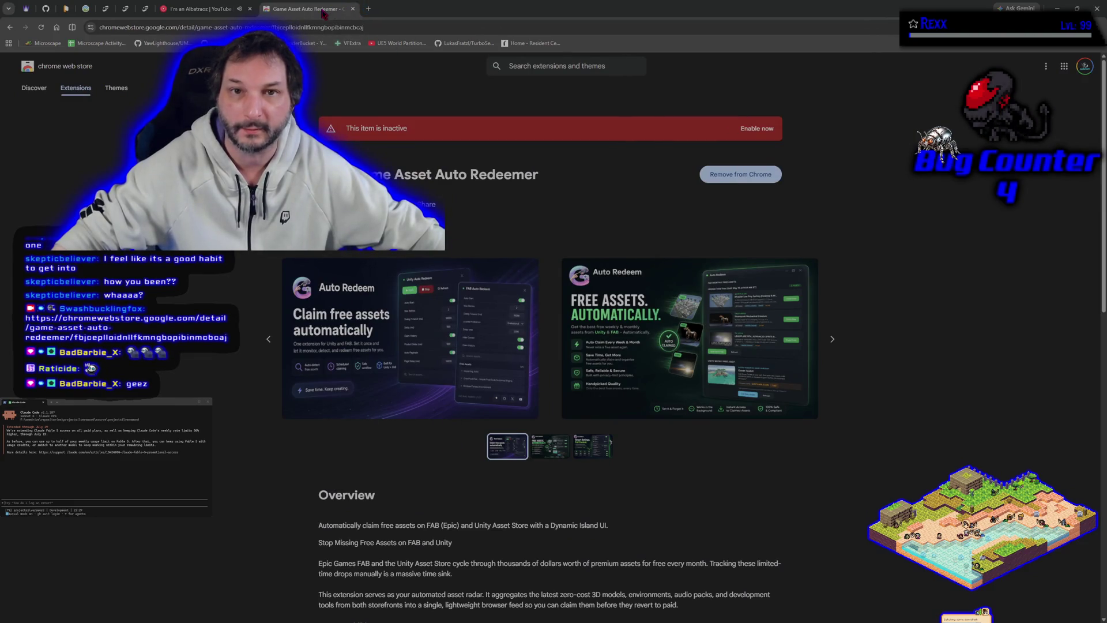
pyautogui.click(353, 10)
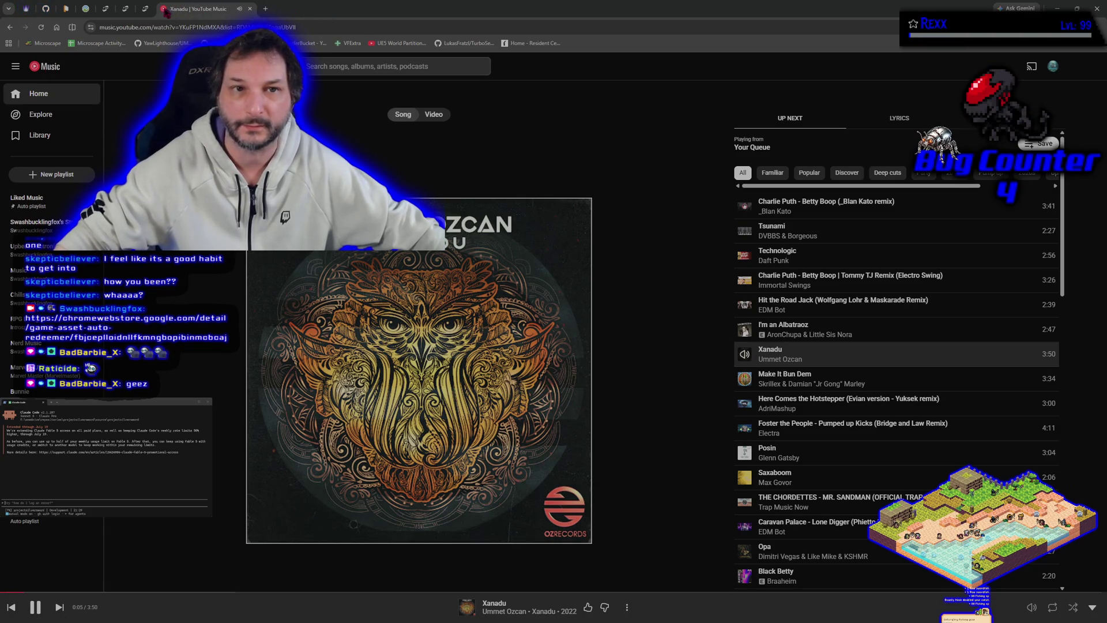
# Step: Glance at the Fab tavern animations and Medieval Tavern & Inn pages, then return to Unreal Editor
pyautogui.click(144, 9)
pyautogui.click(125, 9)
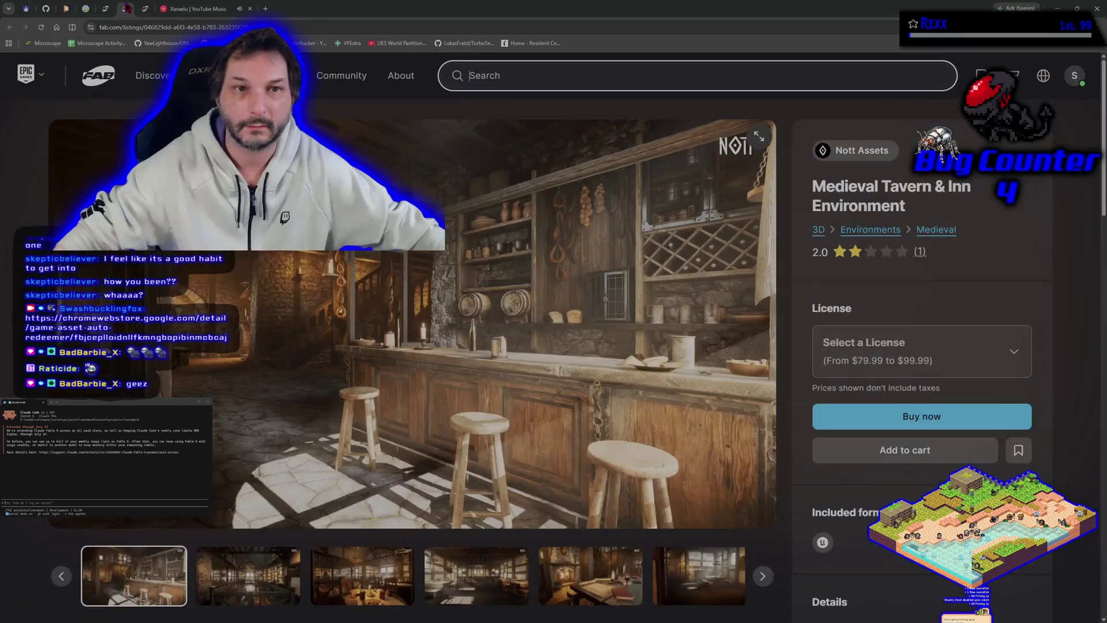
pyautogui.click(165, 9)
pyautogui.hotkey('alt', 'Tab')
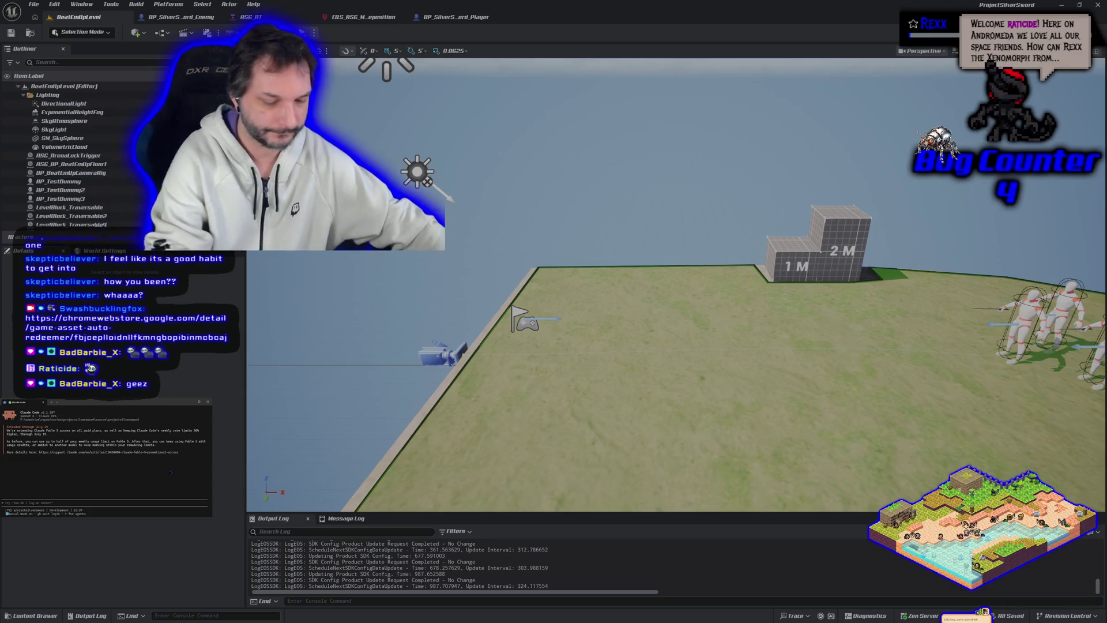
# Step: Run /resume in the Claude Code terminal, then bring YouTube Music to the front
pyautogui.write('/resume')
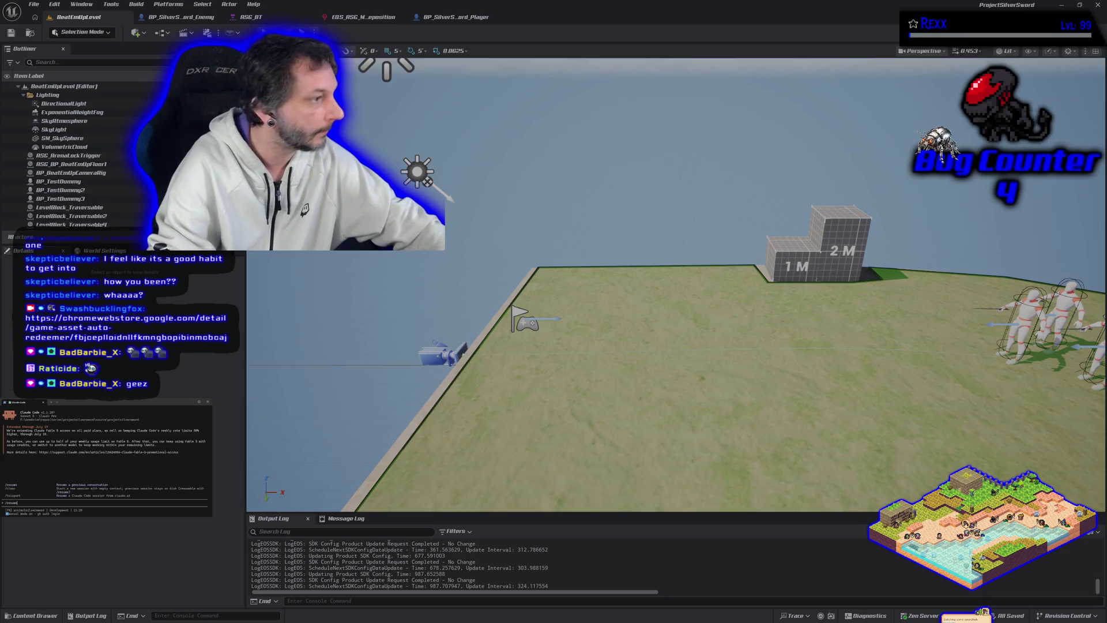
pyautogui.press('Return')
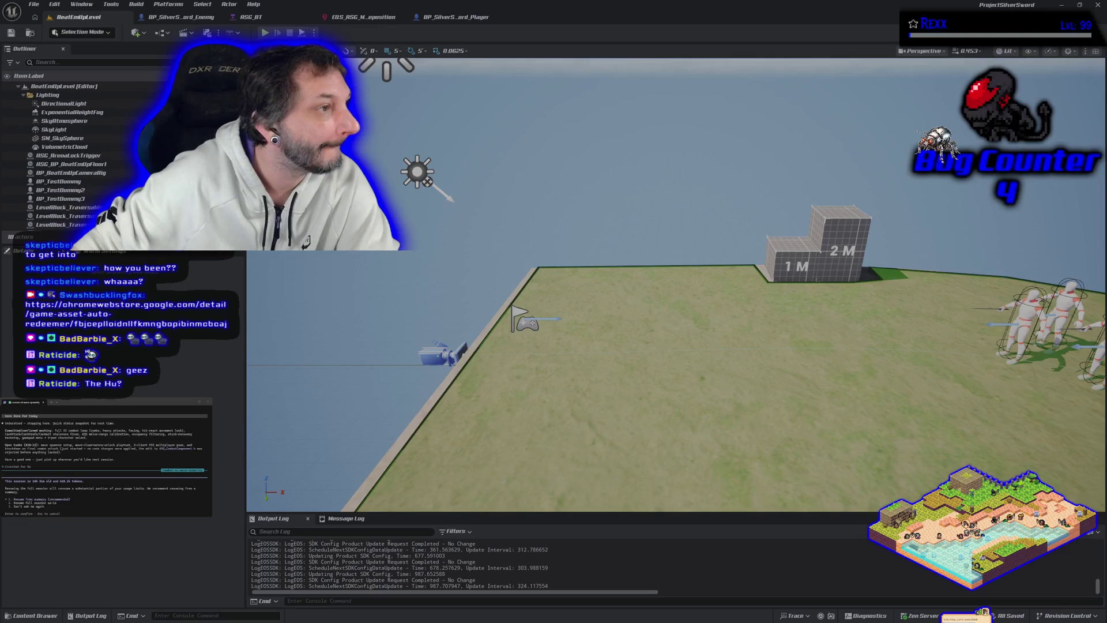
pyautogui.hotkey('alt', 'Tab')
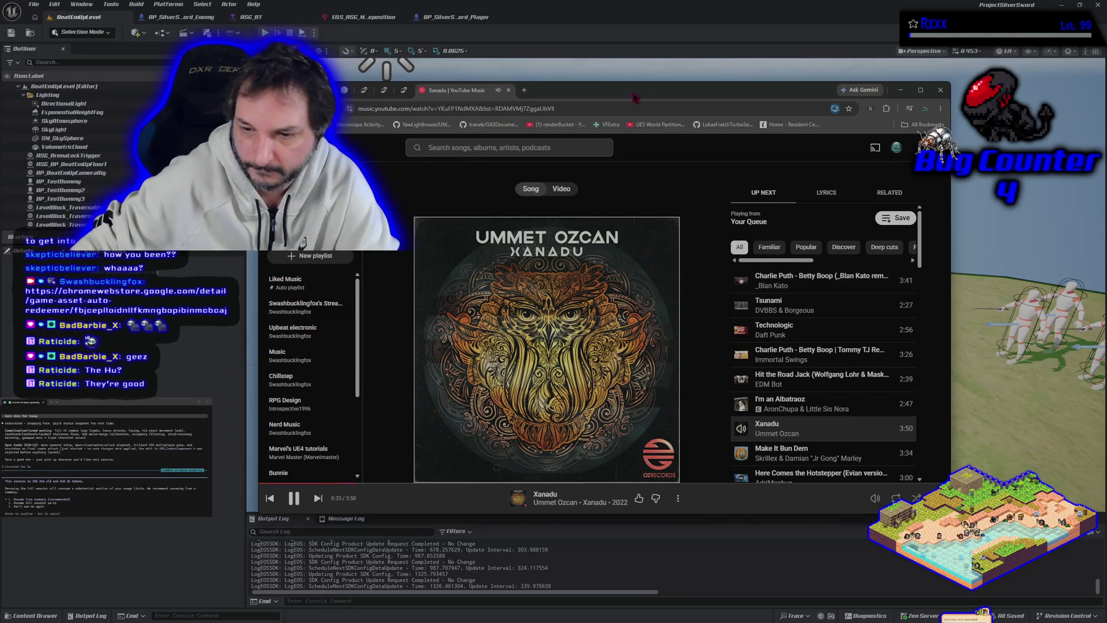
# Step: Scan the Up Next queue while 'Xanadu' plays, then minimize the YouTube Music window
pyautogui.moveTo(741, 403)
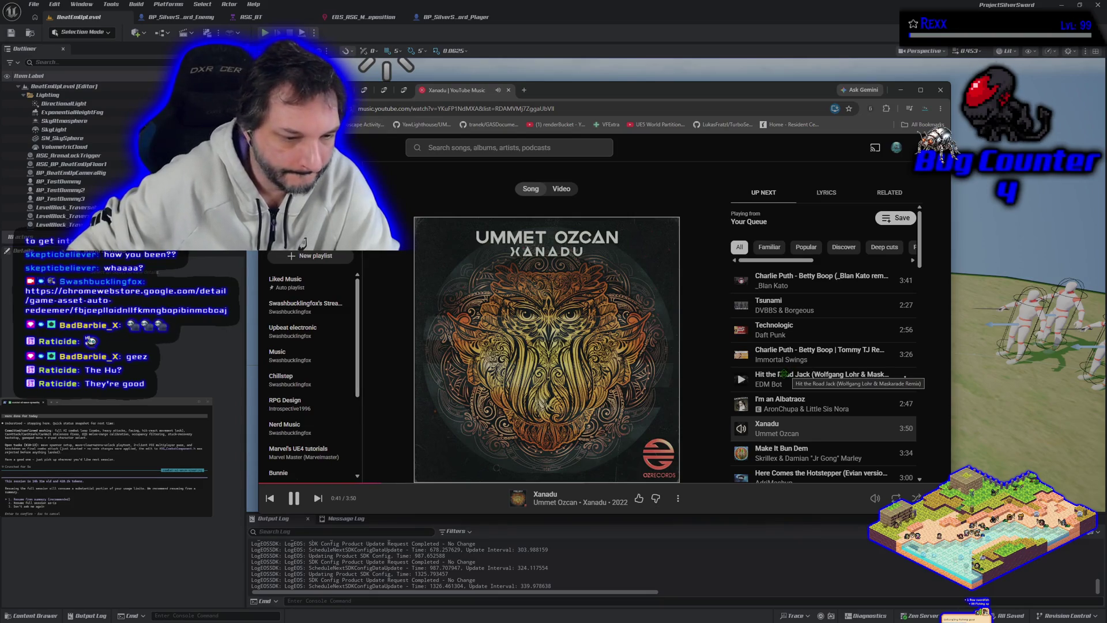
pyautogui.scroll(-3, 781, 374)
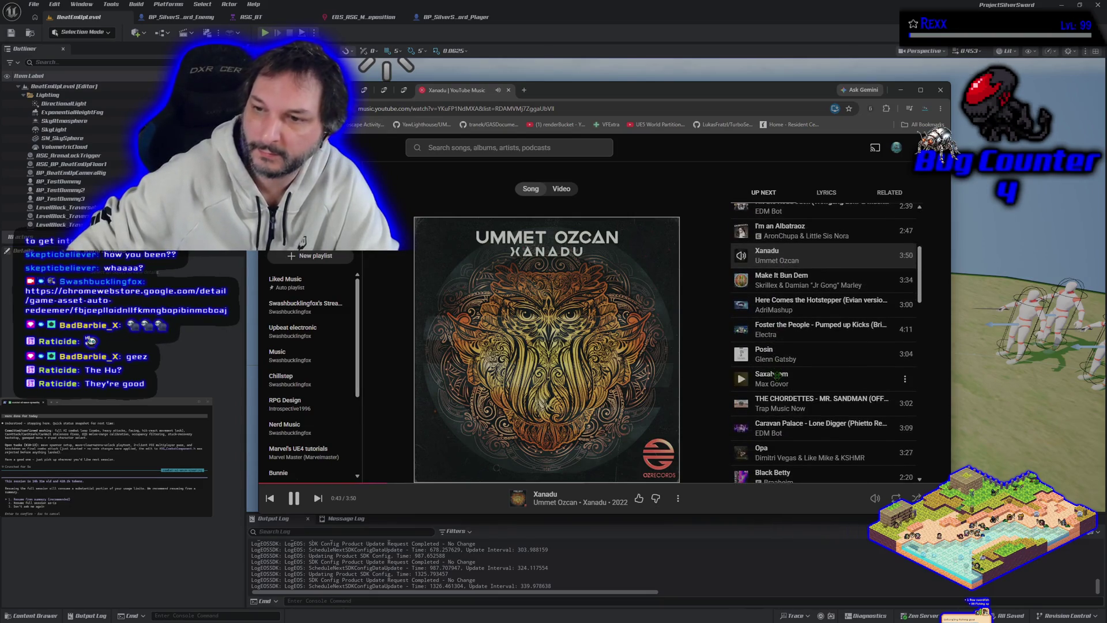
pyautogui.scroll(3, 778, 374)
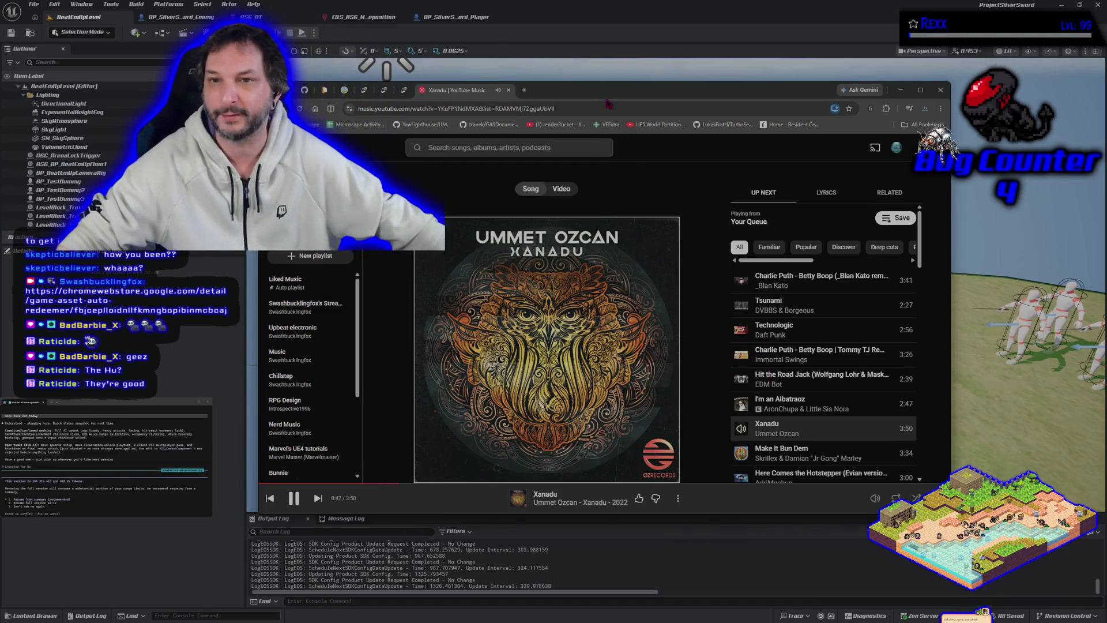
pyautogui.click(900, 90)
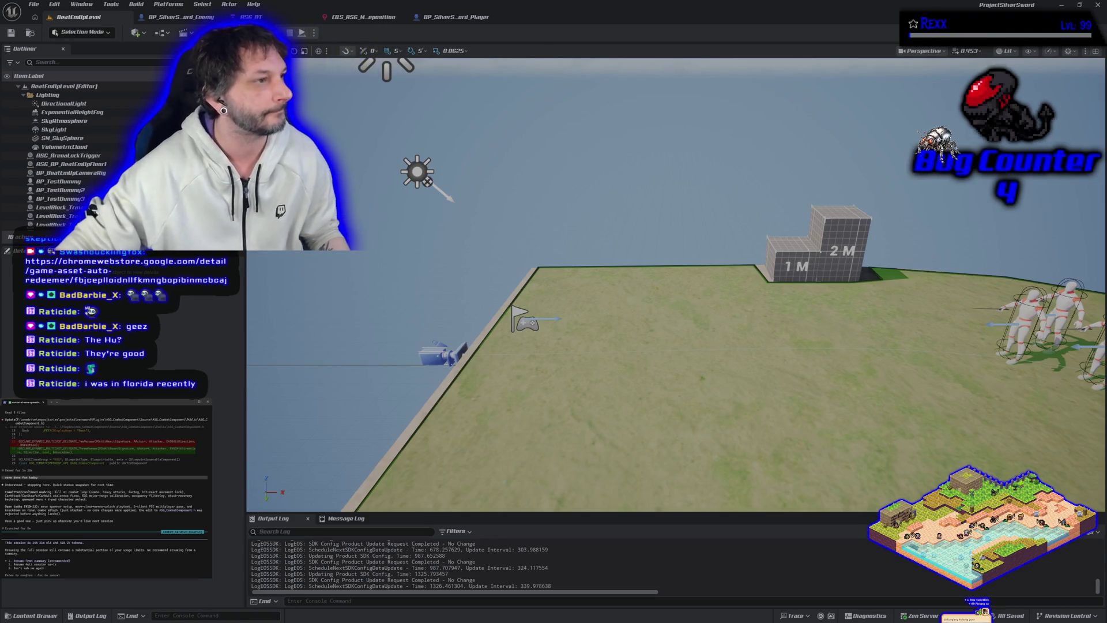
# Step: Start compacting the Claude Code conversation, pull the camera back, and open the ASG_BT behavior tree
pyautogui.press('Return')
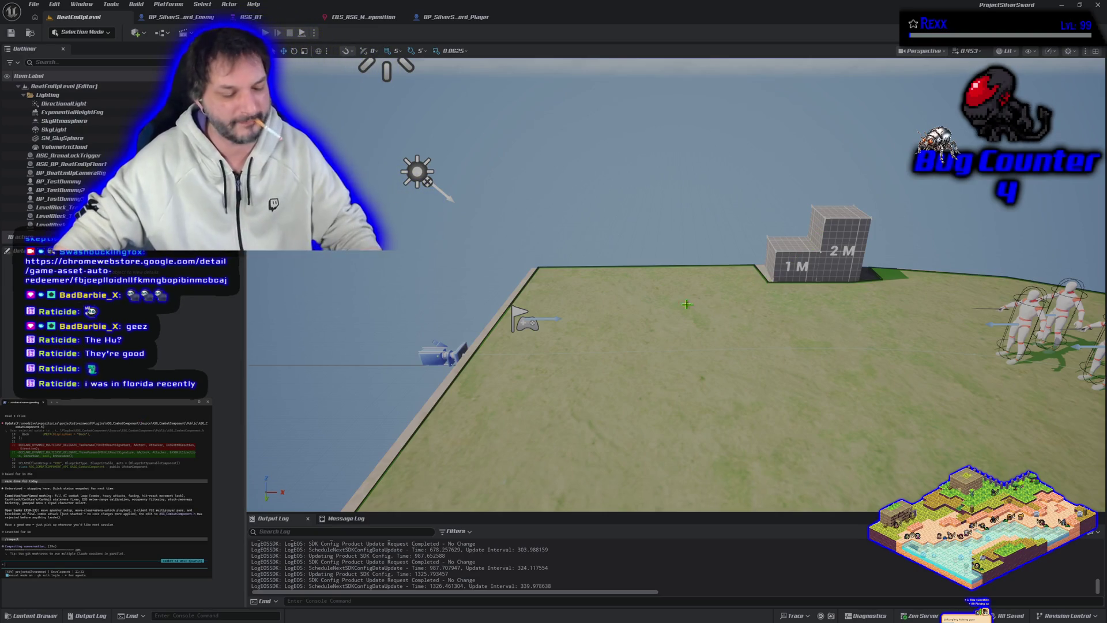
pyautogui.moveTo(643, 355)
pyautogui.mouseDown()
pyautogui.moveTo(643, 392)
pyautogui.moveTo(680, 403)
pyautogui.moveTo(796, 398)
pyautogui.moveTo(693, 398)
pyautogui.moveTo(623, 352)
pyautogui.moveTo(687, 346)
pyautogui.moveTo(634, 323)
pyautogui.moveTo(646, 355)
pyautogui.mouseUp()
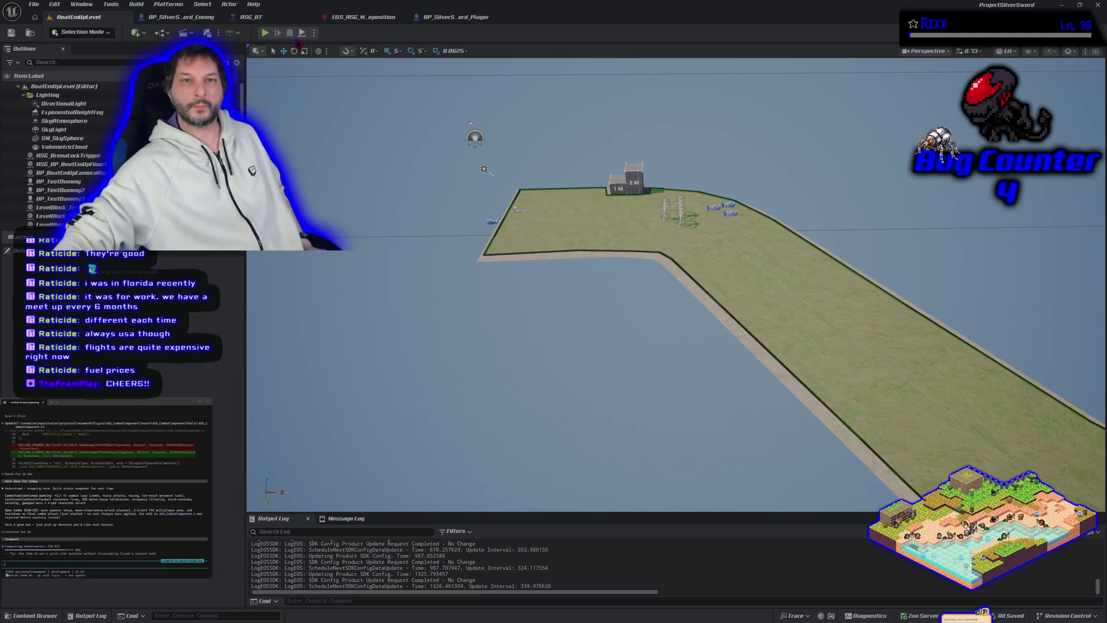
pyautogui.click(251, 17)
# Step: Pan the RSC_BT graph until every branch, including Passive, is visible
pyautogui.scroll(-6, 394, 259)
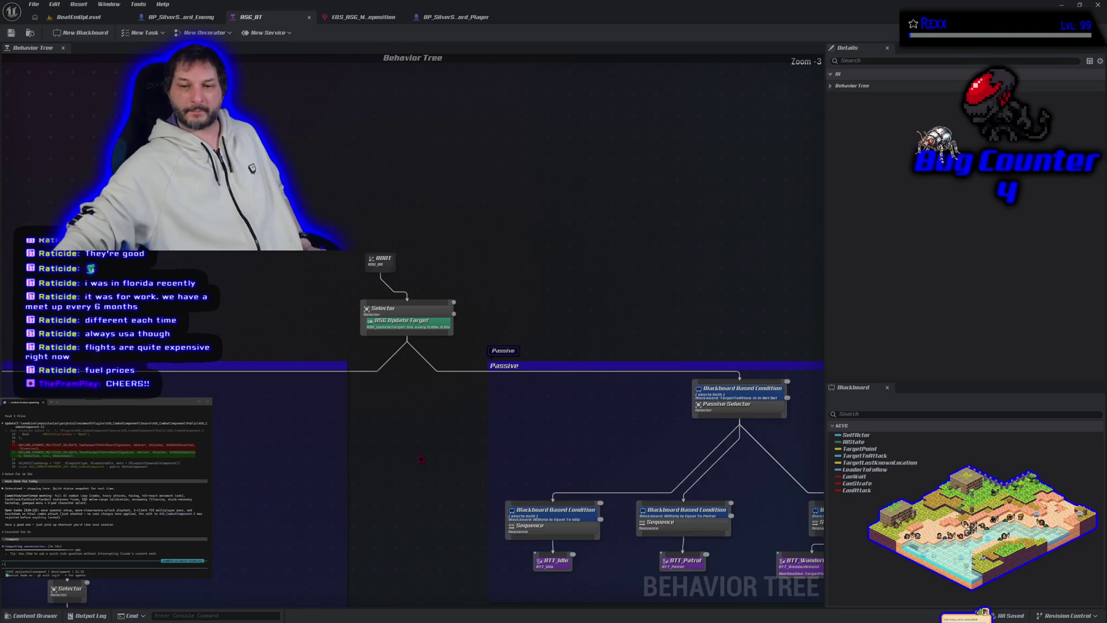
pyautogui.moveTo(394, 259); pyautogui.dragTo(411, 561)
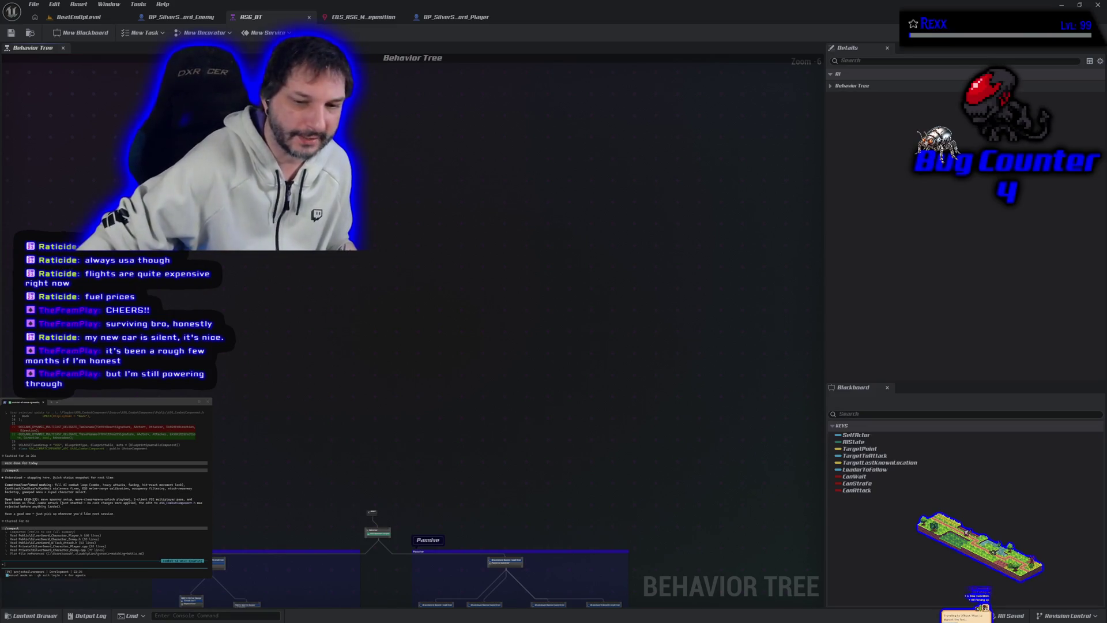
pyautogui.moveTo(276, 444); pyautogui.dragTo(291, 195)
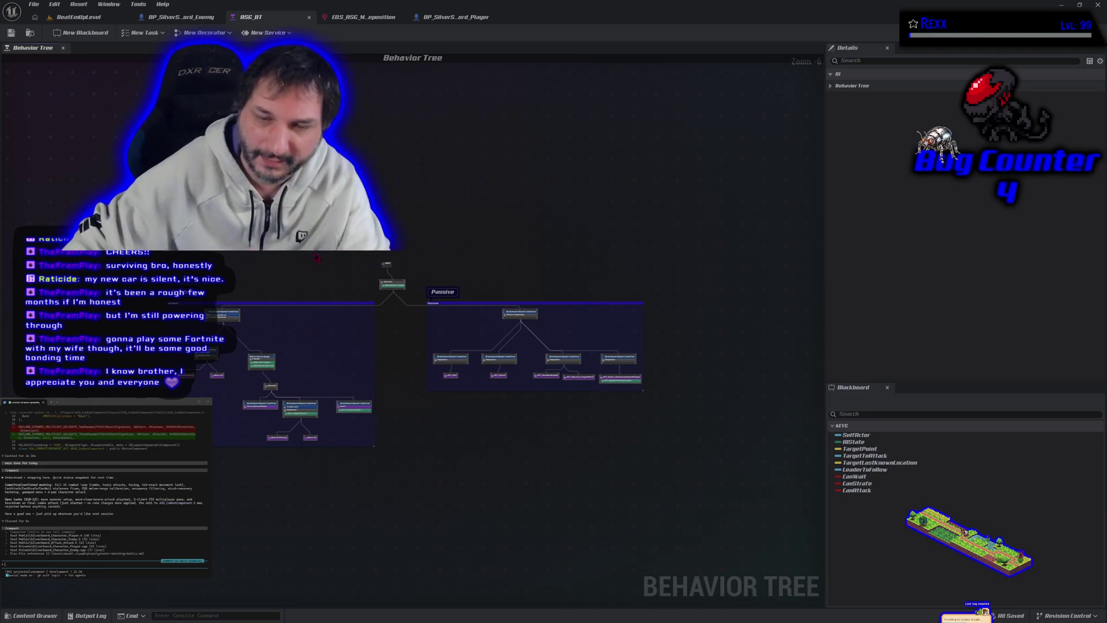
pyautogui.scroll(1, 317, 258)
# Step: Zoom and shift the RSC_BT graph toward the Passive branch
pyautogui.moveTo(366, 296); pyautogui.dragTo(238, 143)
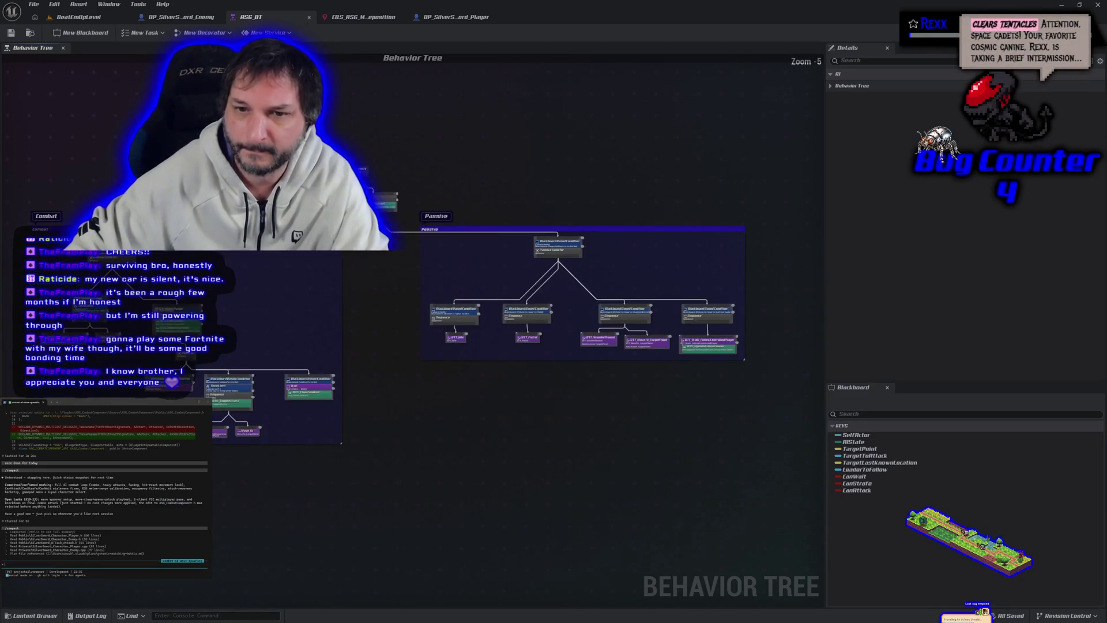
pyautogui.moveTo(421, 355)
pyautogui.mouseDown()
pyautogui.moveTo(435, 338)
pyautogui.moveTo(427, 353)
pyautogui.mouseUp()
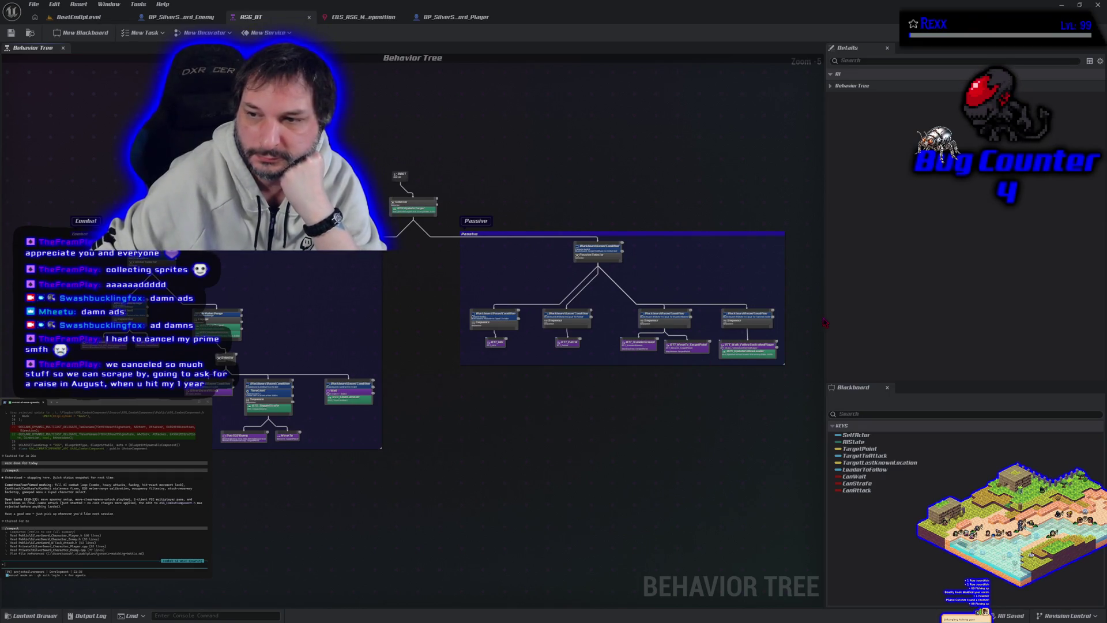
# Step: Narrow the Details/Blackboard panels and center the Combat and Passive branches in the graph
pyautogui.moveTo(831, 330); pyautogui.dragTo(888, 330)
pyautogui.scroll(3, 542, 447)
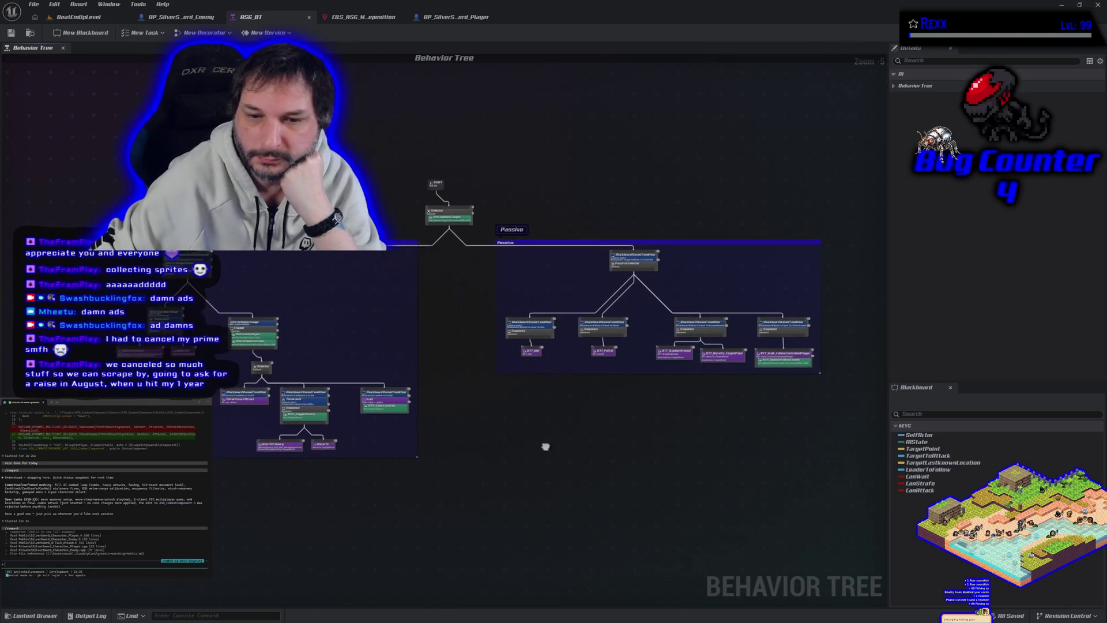
pyautogui.scroll(-2, 490, 472)
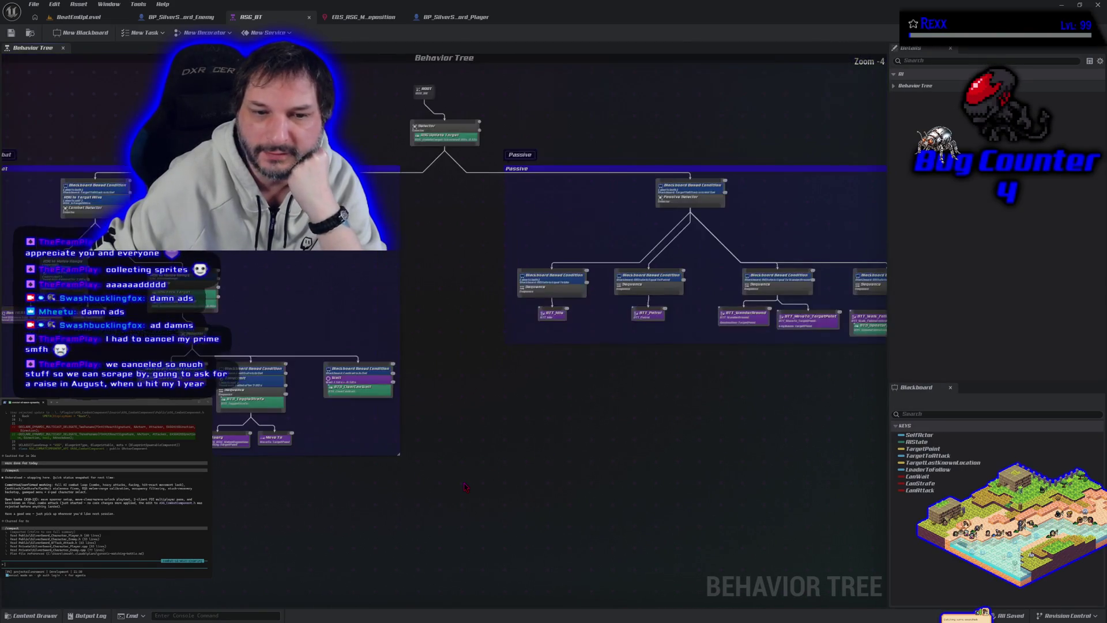
pyautogui.moveTo(322, 483); pyautogui.dragTo(276, 471)
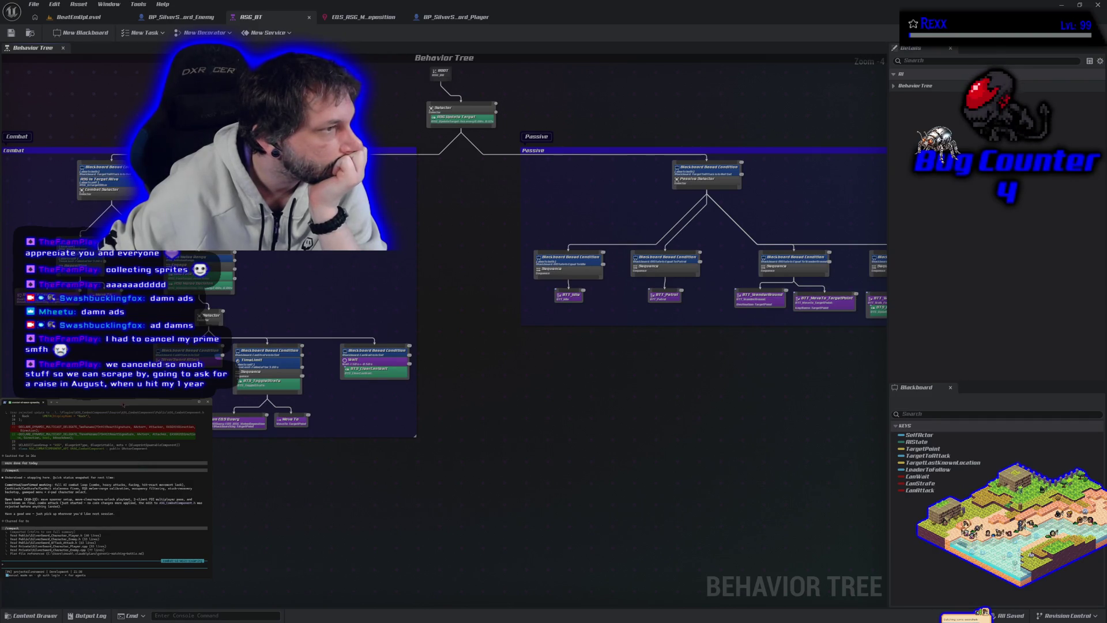
# Step: Send 'test', then 'show me the todo list' to Claude Code to list the todo items
pyautogui.write('te')
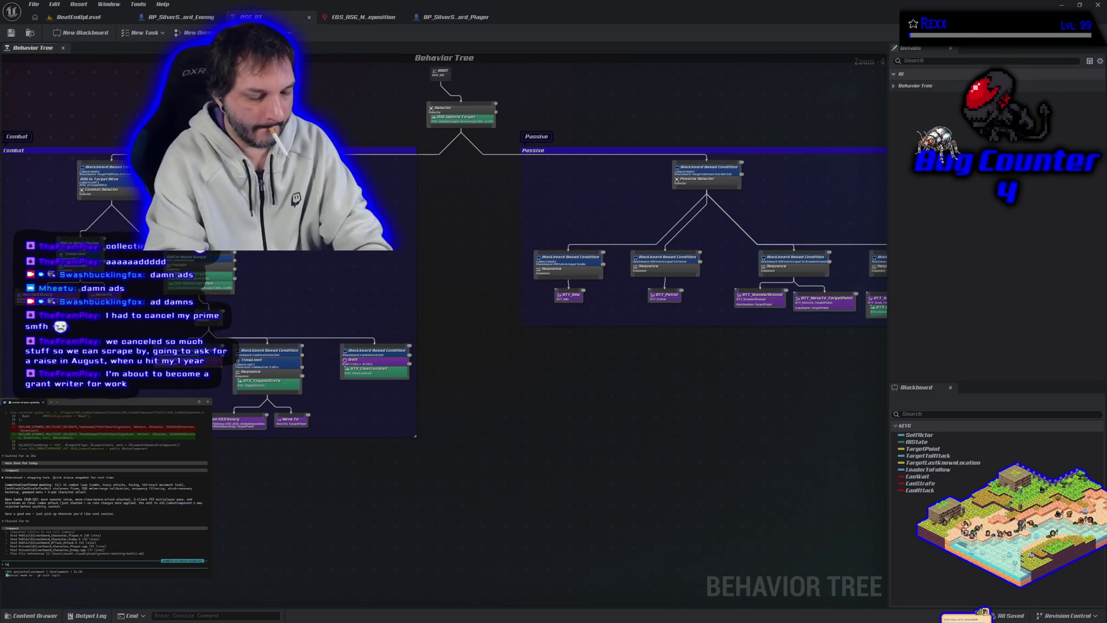
pyautogui.write('st')
pyautogui.press('Return')
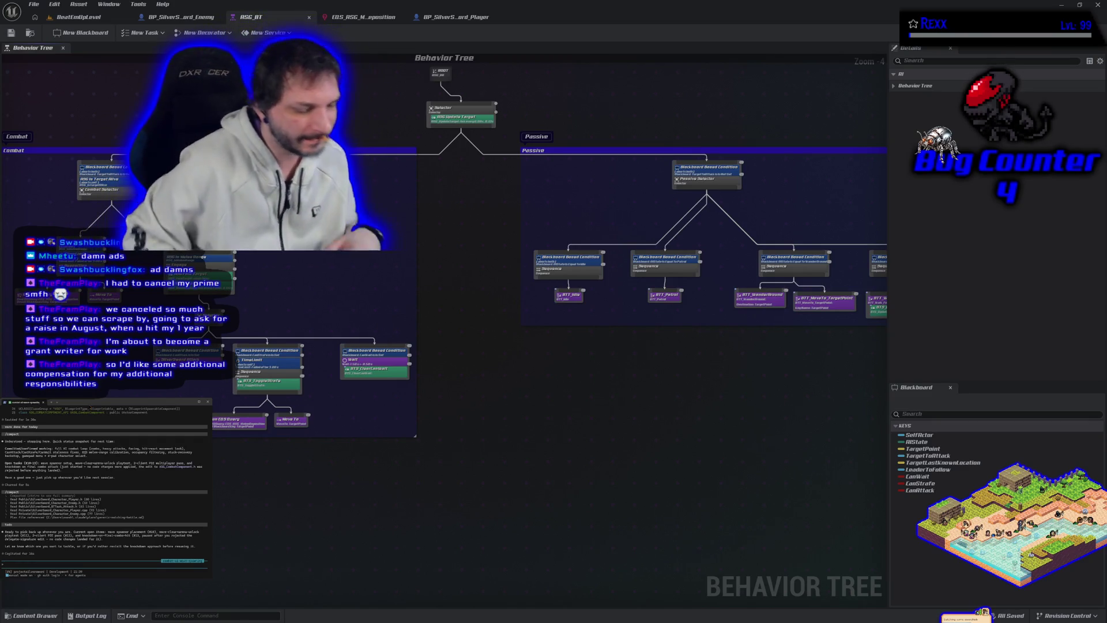
pyautogui.write('show me the todo list')
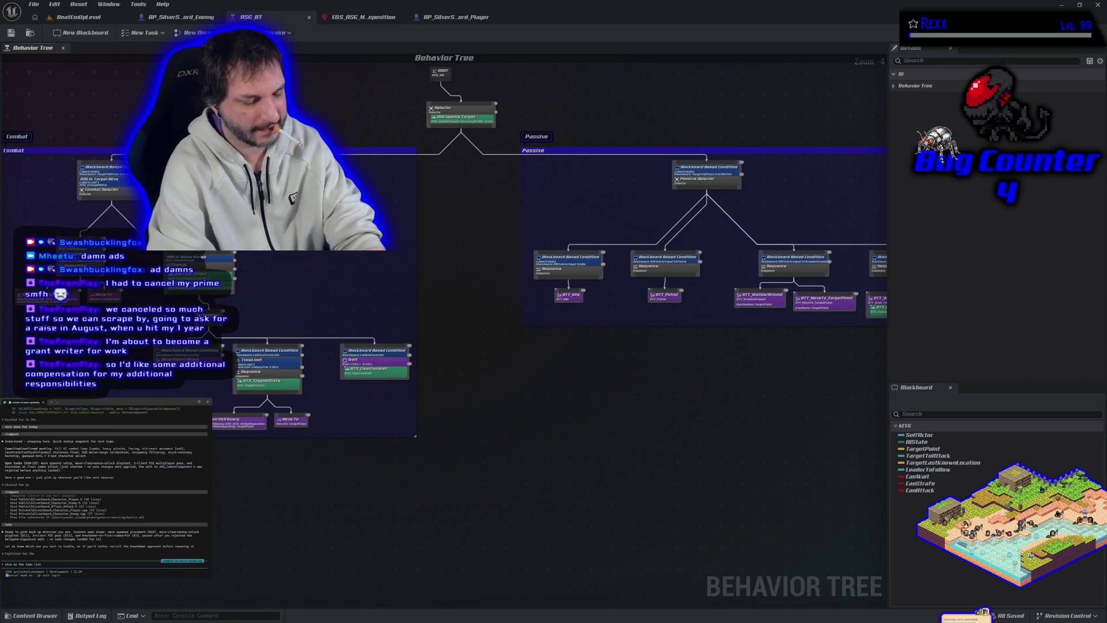
pyautogui.press('Return')
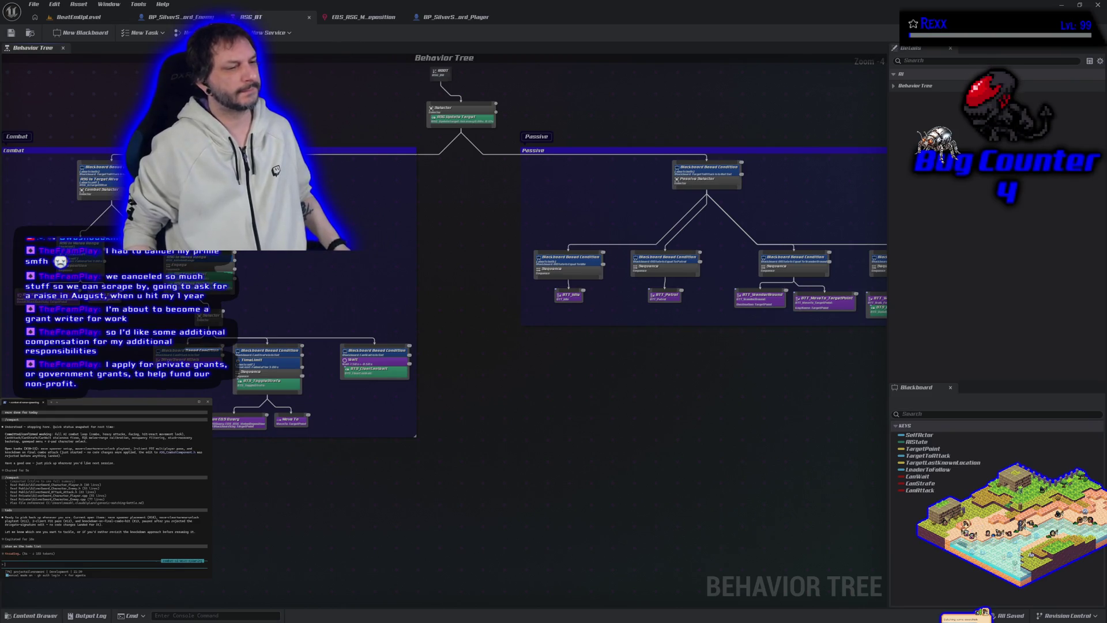
# Step: Draft 'let's do breakdown, but let's discuss the approach first' and bring the HacknPlan board forward
pyautogui.write("let's do breakdown, but let's discuss the approach first")
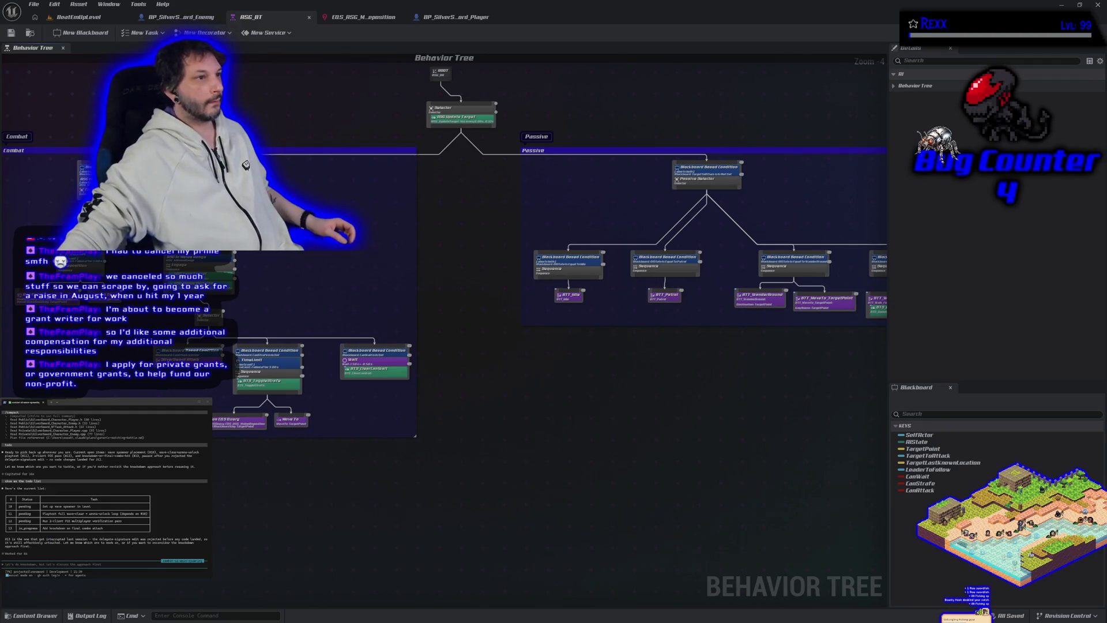
pyautogui.moveTo(0, 173)
pyautogui.mouseDown()
pyautogui.moveTo(627, 100)
pyautogui.moveTo(721, 70)
pyautogui.mouseUp()
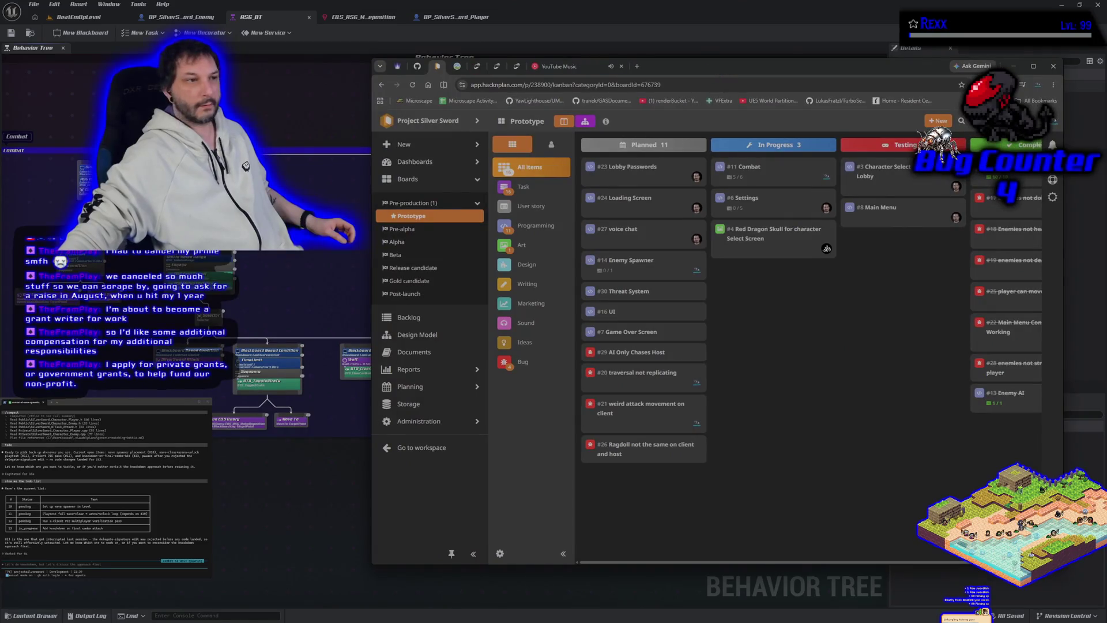
# Step: Review task #11 Combat's subtasks in HacknPlan, close it, and bring the terminal back
pyautogui.moveTo(231, 146); pyautogui.dragTo(291, 112)
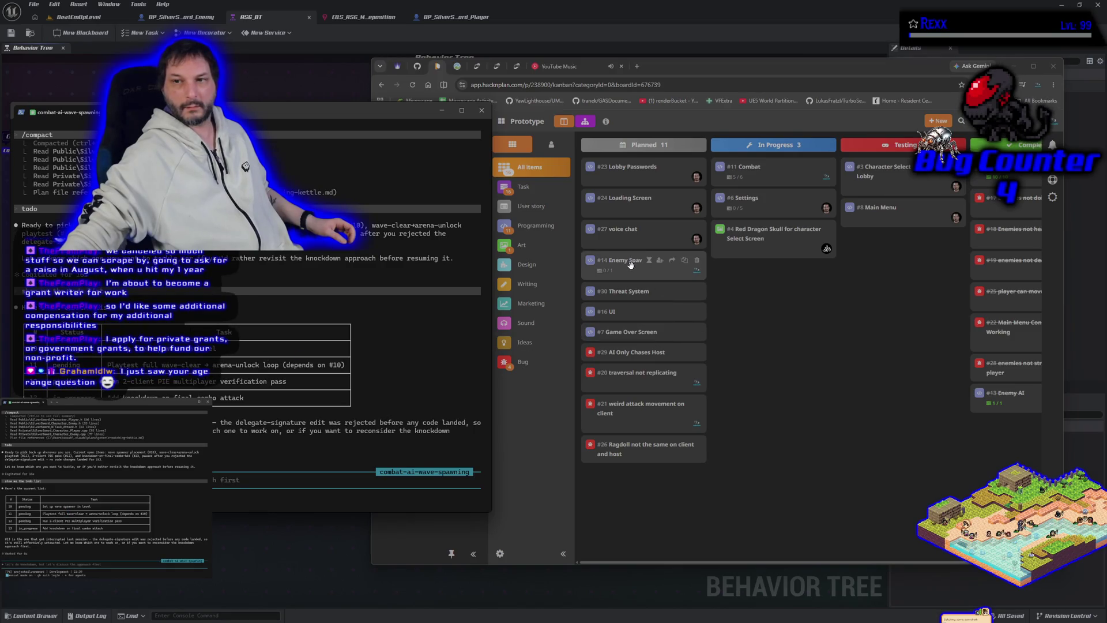
pyautogui.click(750, 170)
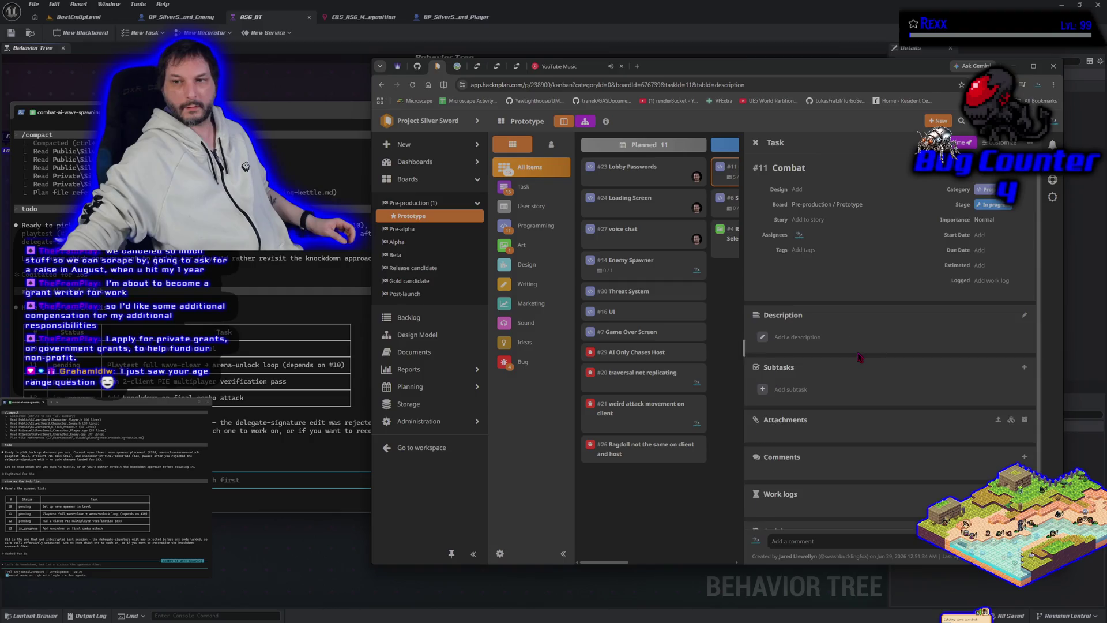
pyautogui.scroll(-3, 837, 346)
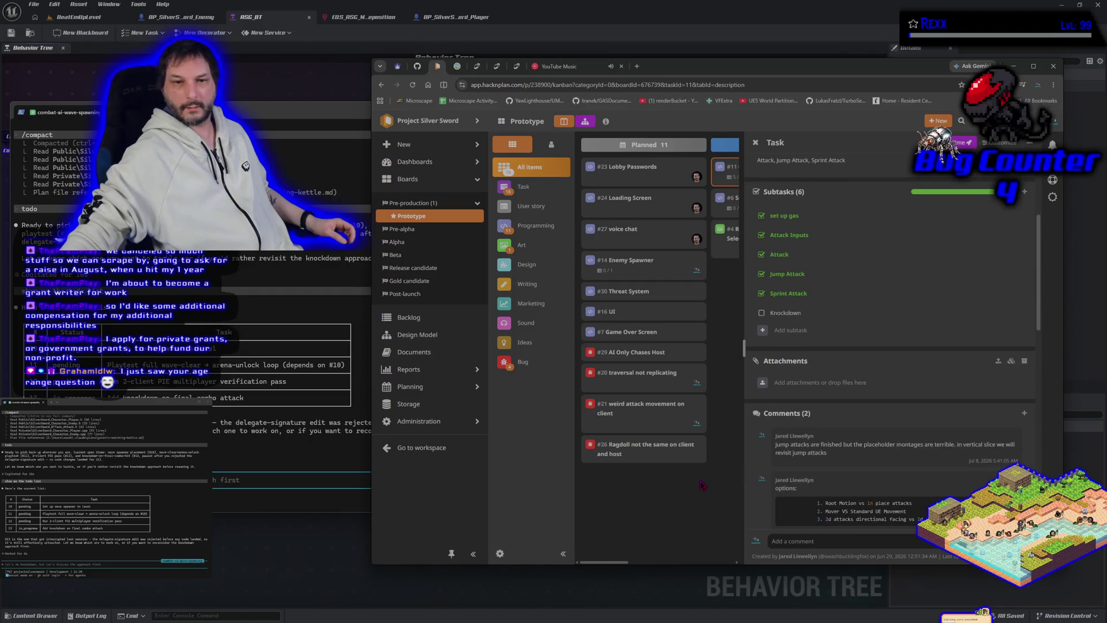
pyautogui.click(701, 485)
pyautogui.click(255, 460)
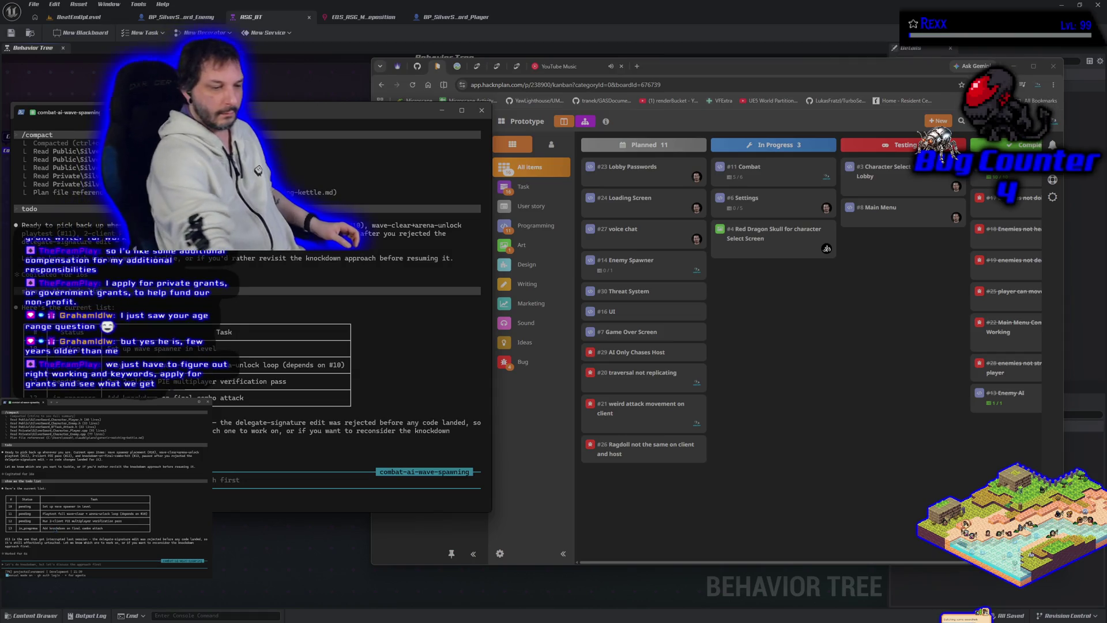
# Step: Submit the breakdown-discussion request, minimize the terminal, and begin a new 'its a' message
pyautogui.press('Return')
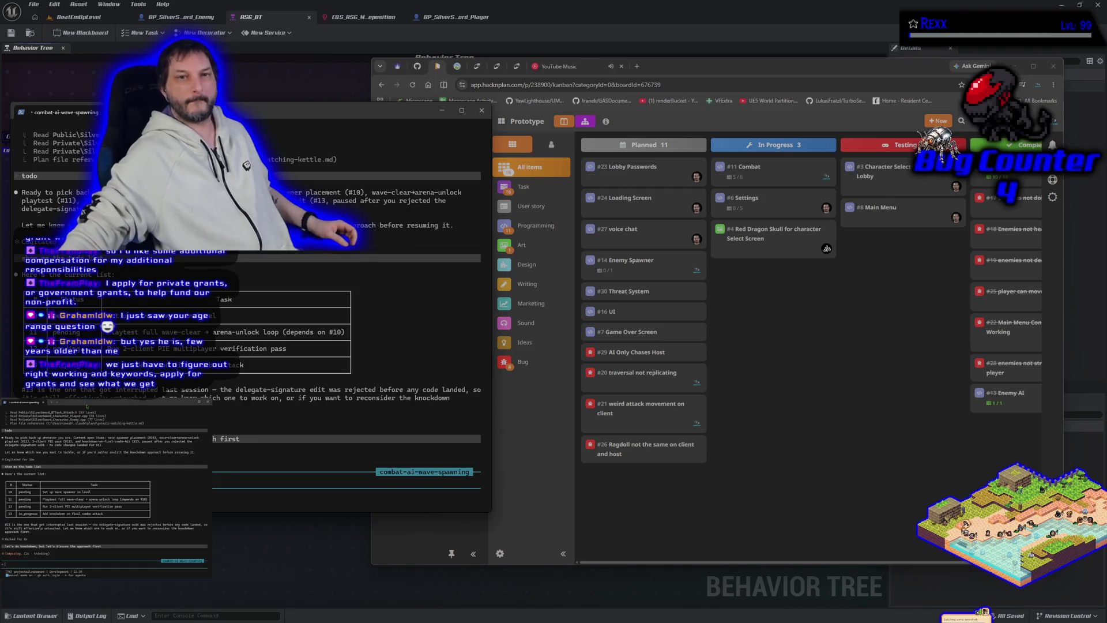
pyautogui.press('super+Down')
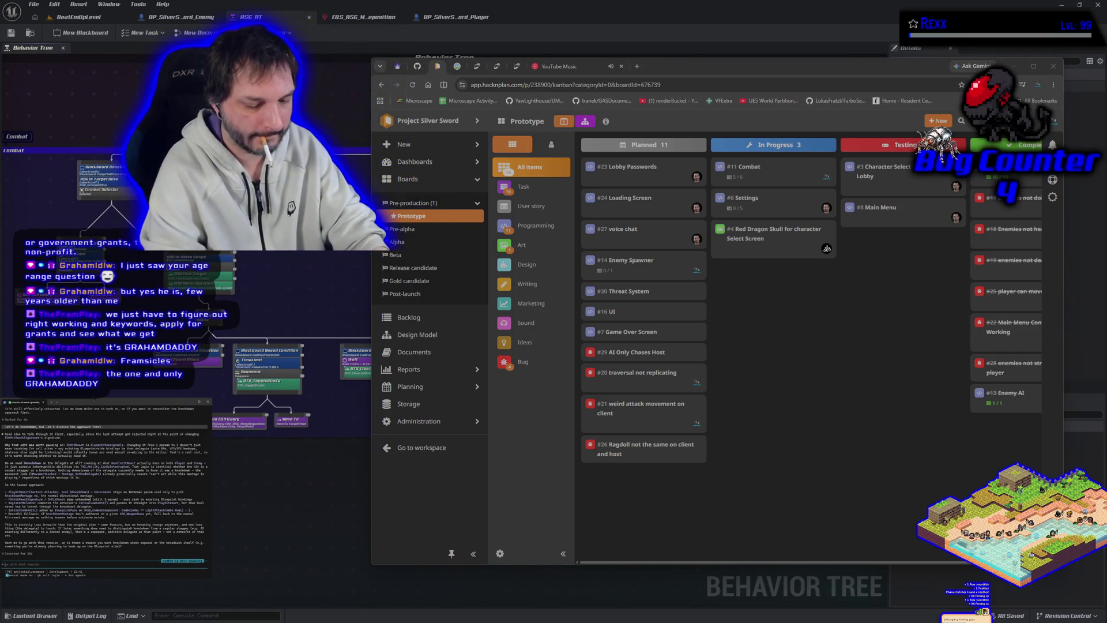
pyautogui.write('its a')
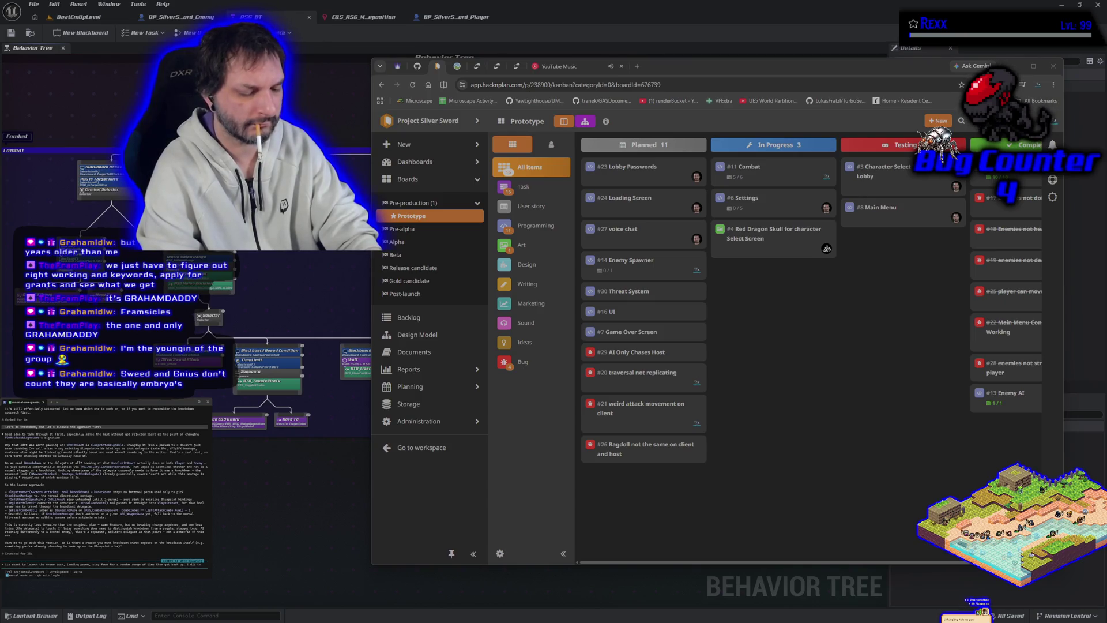
# Step: Send the enemy-timing note to Claude Code, switch away from HacknPlan, and close Unreal Editor
pyautogui.write('I did this is')
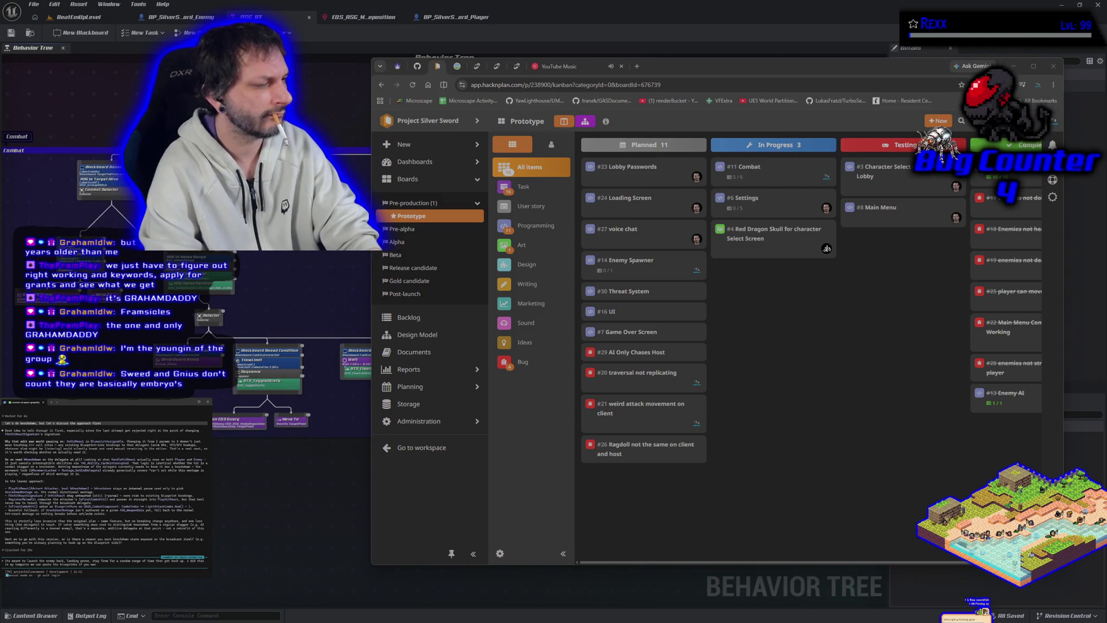
pyautogui.press('Return')
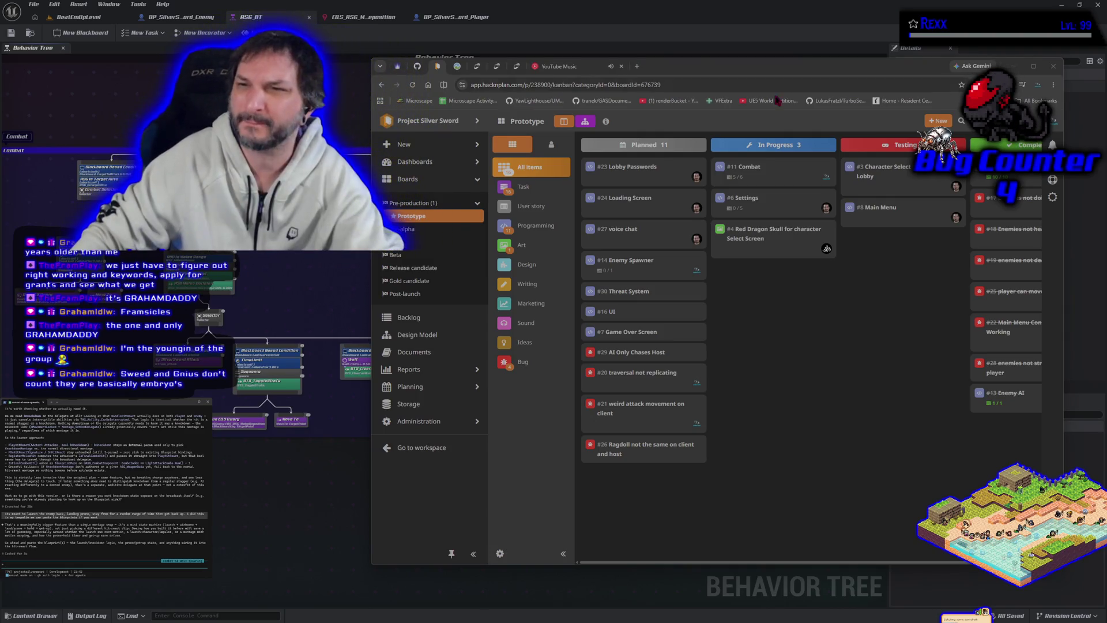
pyautogui.hotkey('alt', 'Tab')
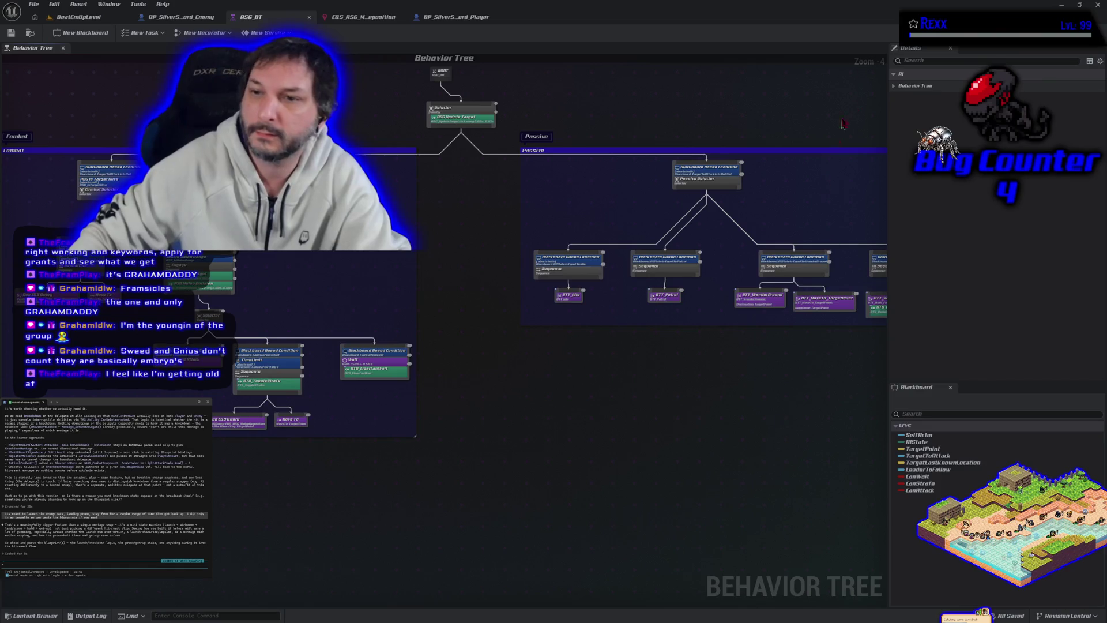
pyautogui.click(1099, 7)
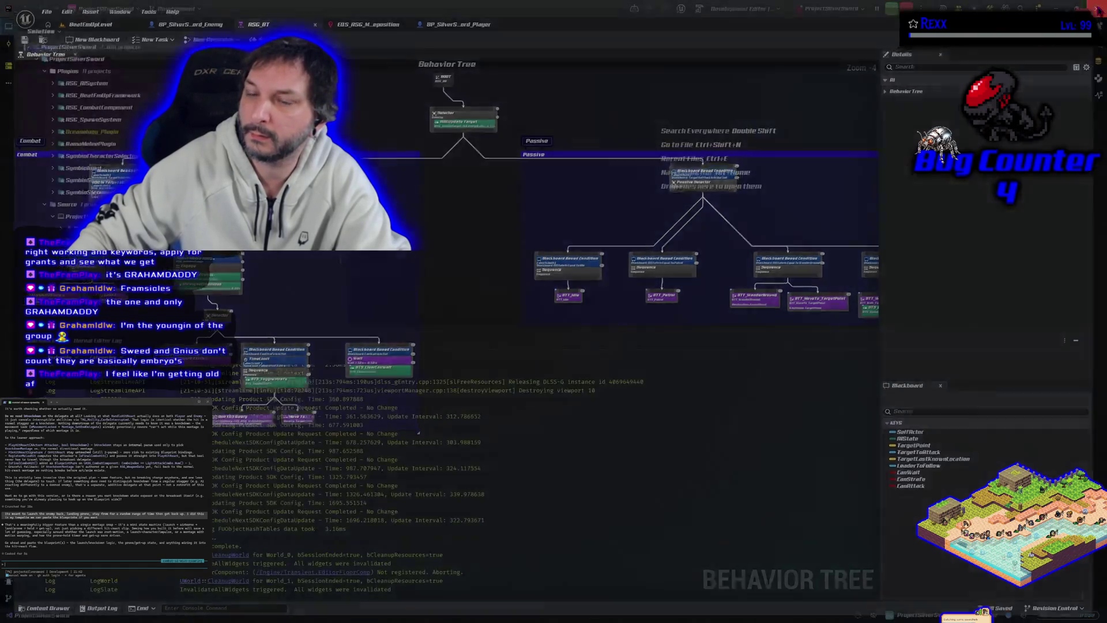
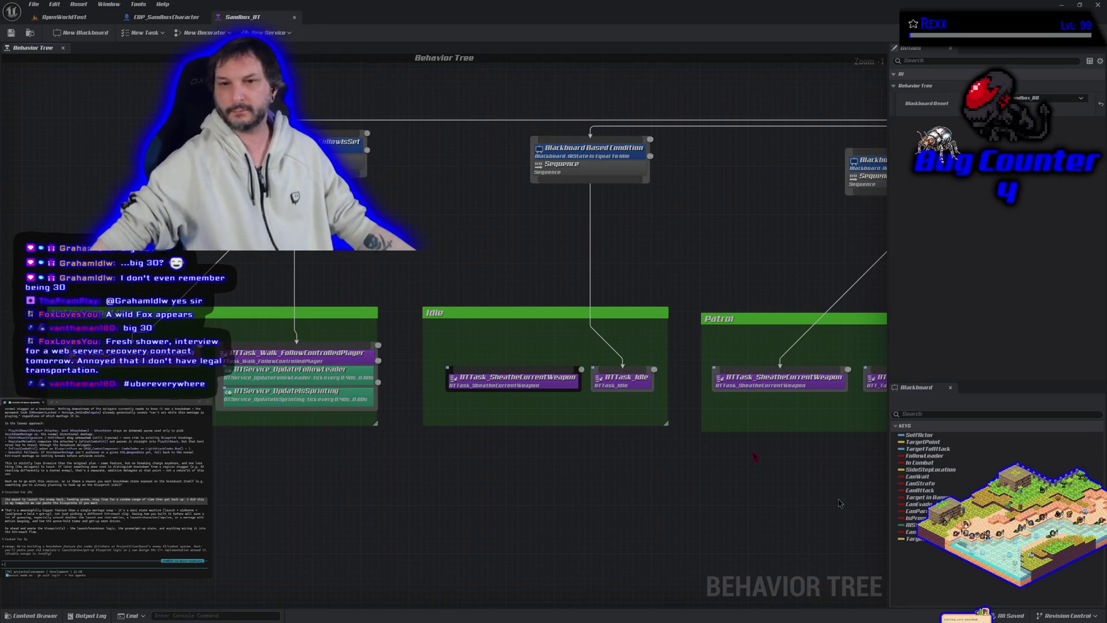
# Step: Zoom out and pan the Sandbox_BT behaviour tree, then switch to OpenWorldTest and the CBP_SandboxCharacter tab
pyautogui.scroll(-3, 543, 283)
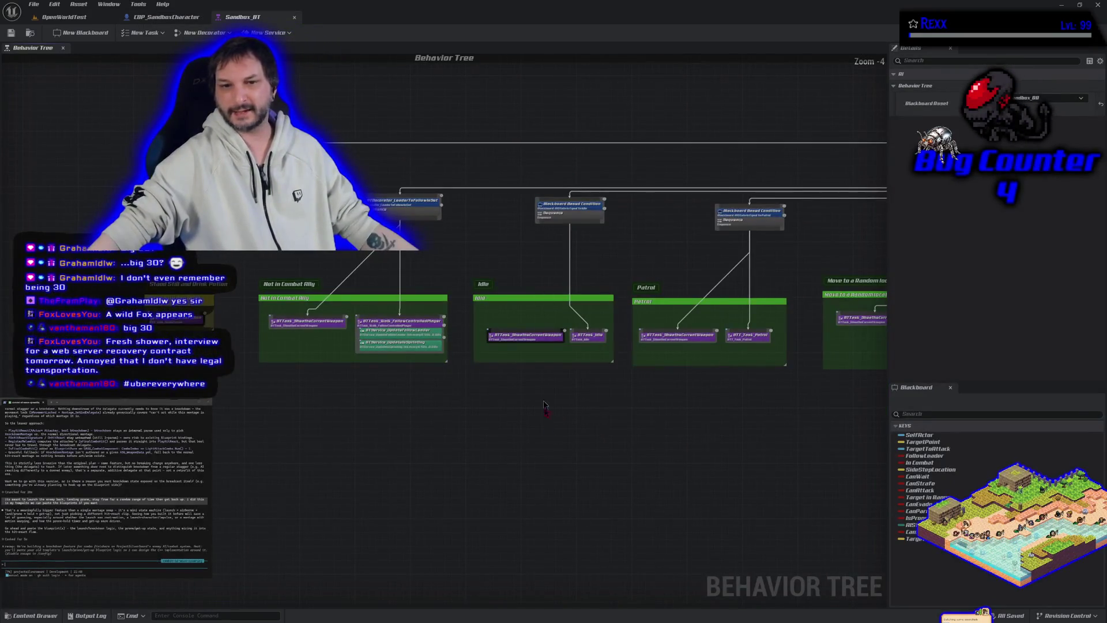
pyautogui.scroll(-2, 419, 437)
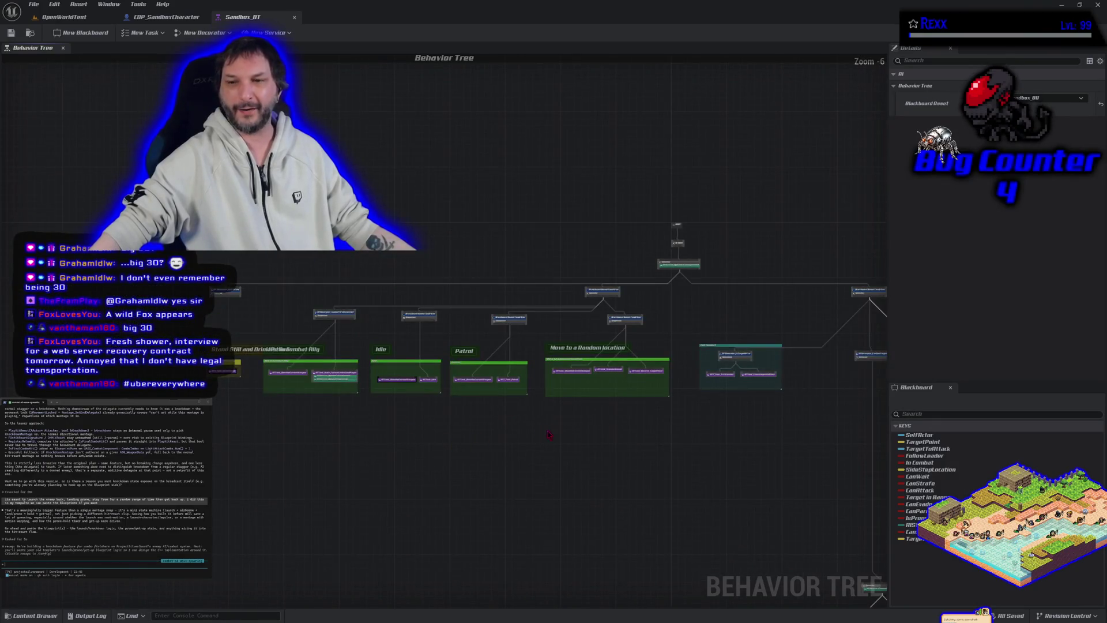
pyautogui.scroll(-4, 549, 434)
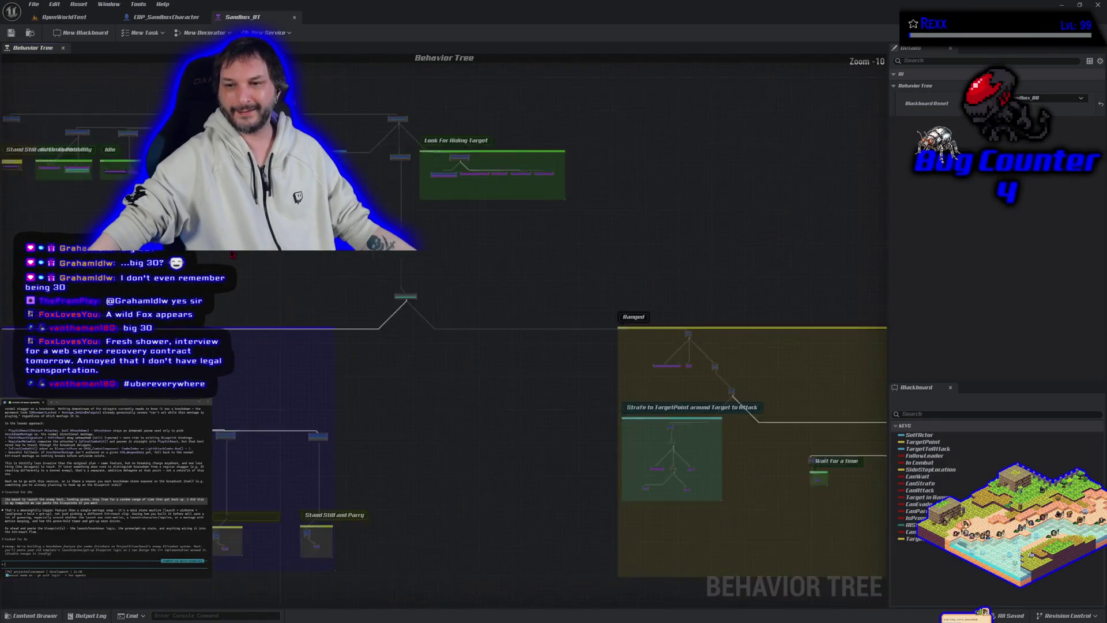
pyautogui.scroll(-2, 232, 254)
pyautogui.moveTo(231, 254)
pyautogui.mouseDown()
pyautogui.moveTo(390, 277)
pyautogui.moveTo(273, 242)
pyautogui.moveTo(408, 284)
pyautogui.moveTo(458, 284)
pyautogui.mouseUp()
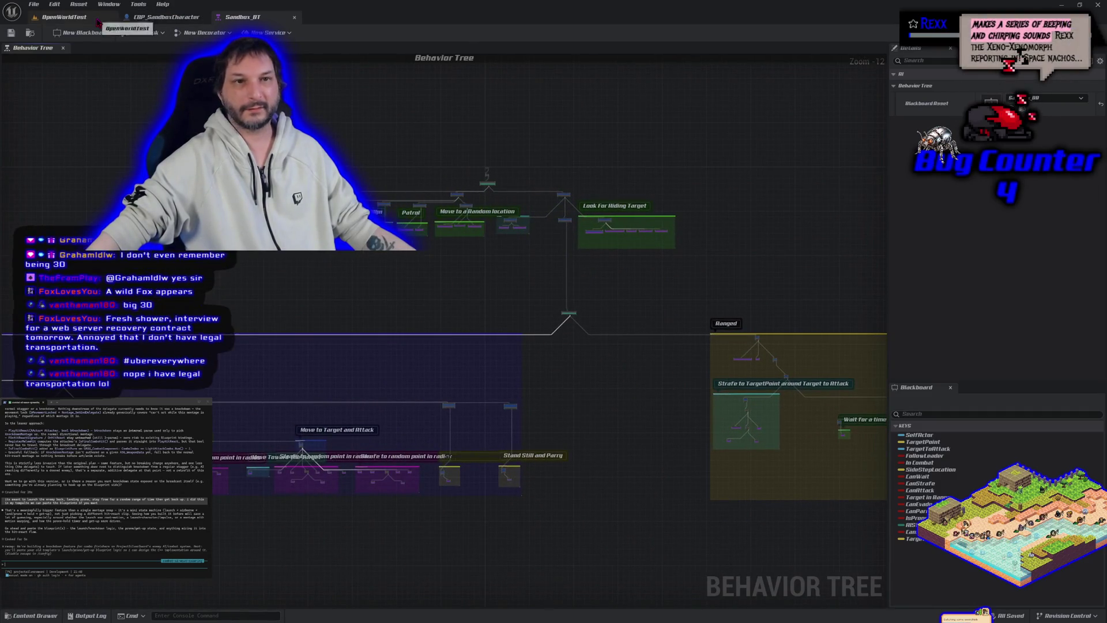
pyautogui.click(64, 17)
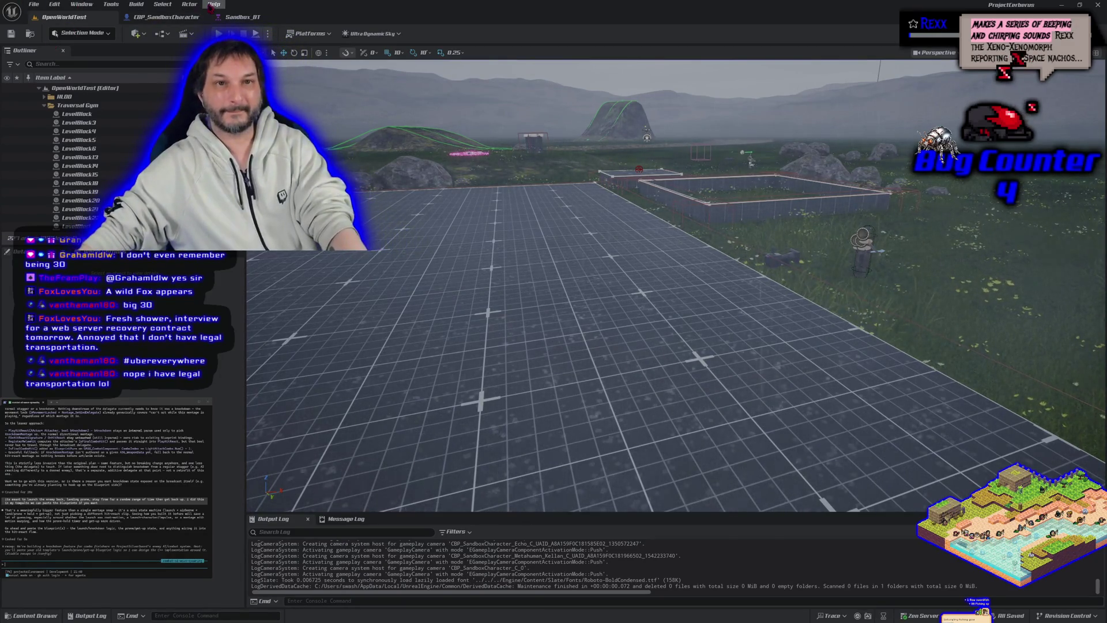
pyautogui.click(166, 17)
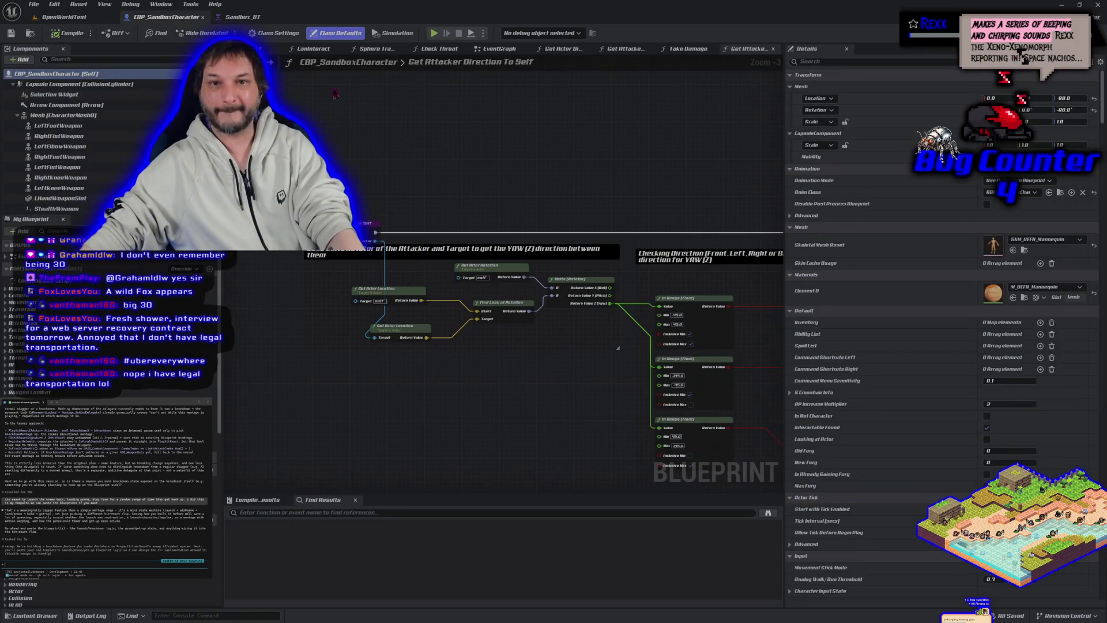
# Step: Close the seven function graph tabs, from Caninteract through Take Damage, keeping only the EventGraph
pyautogui.middleClick(330, 50)
pyautogui.middleClick(330, 50)
pyautogui.middleClick(331, 50)
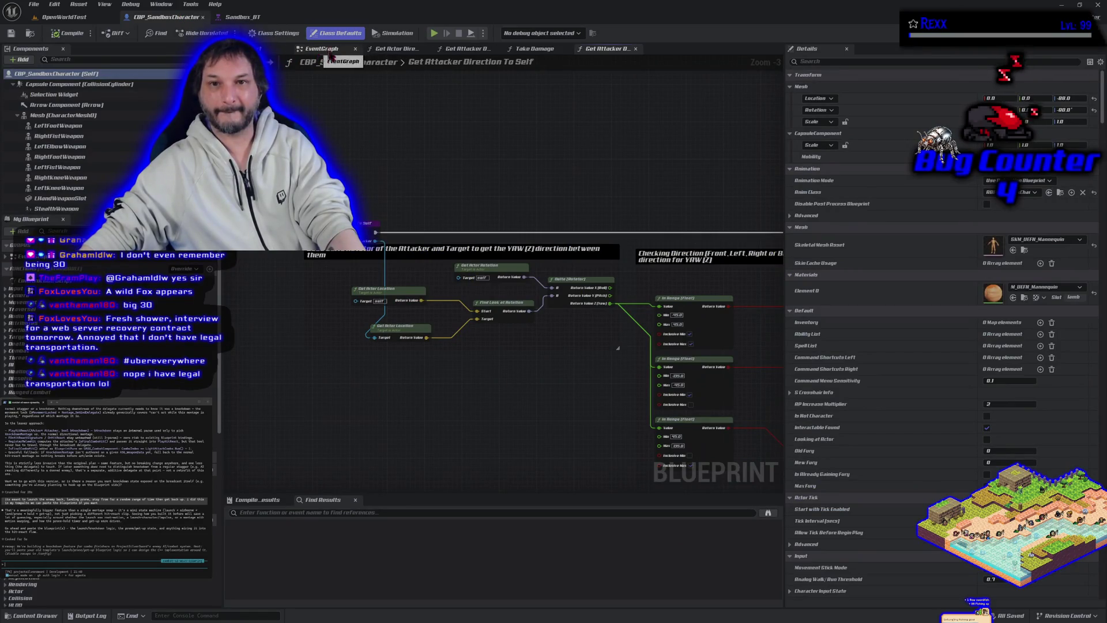
pyautogui.middleClick(385, 49)
pyautogui.middleClick(385, 50)
pyautogui.middleClick(385, 50)
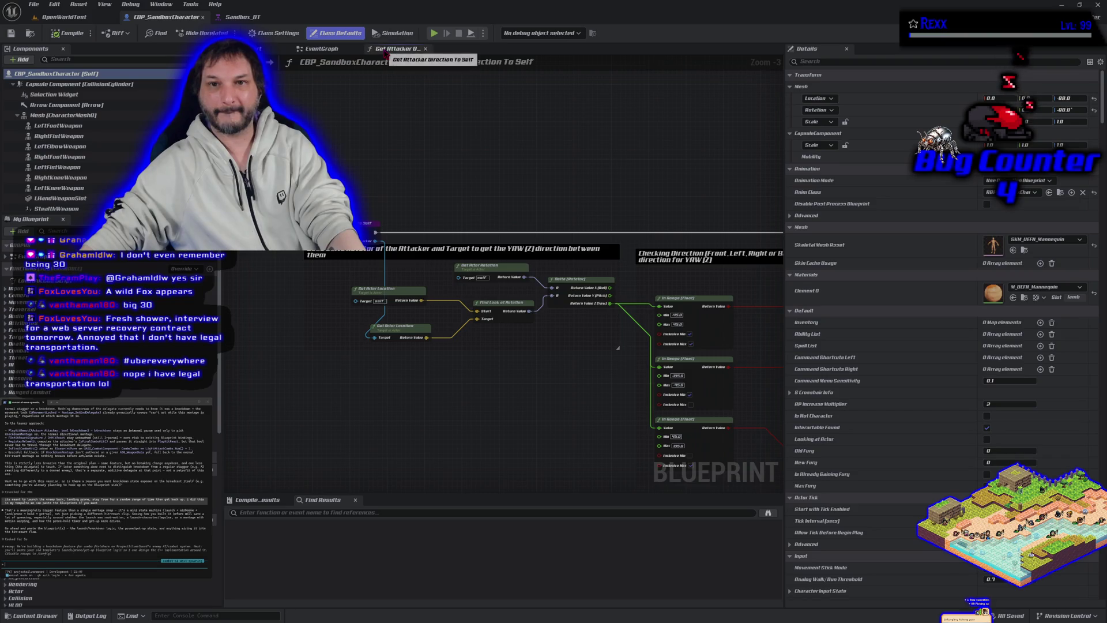
pyautogui.middleClick(385, 50)
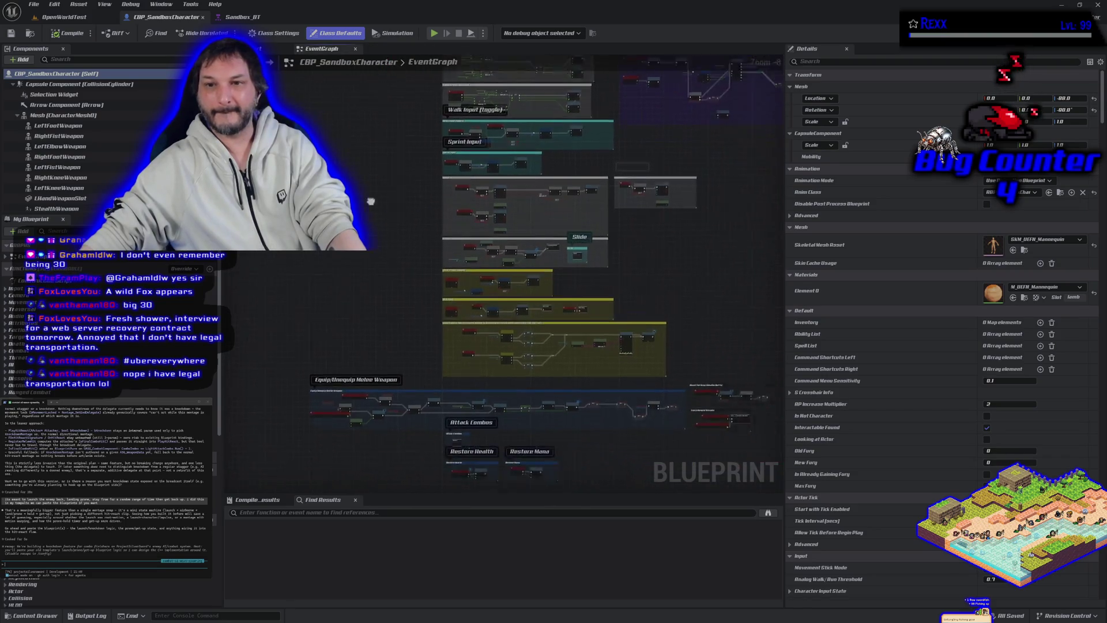
pyautogui.scroll(-5, 371, 201)
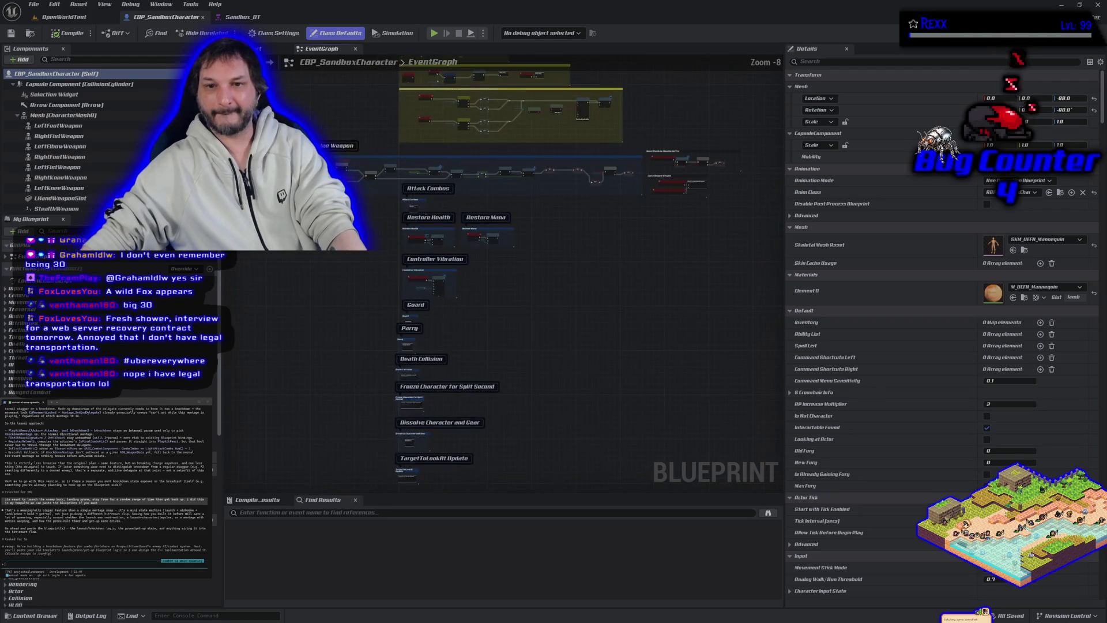
pyautogui.scroll(7, 503, 171)
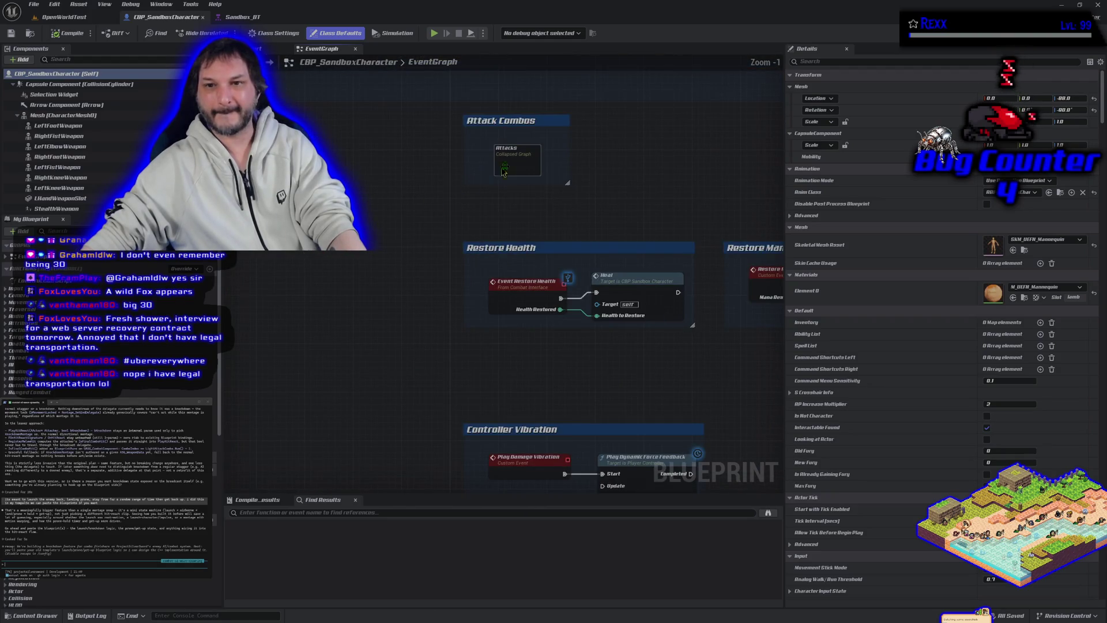
# Step: Open the Attacks collapsed graph and pan left and right across its nodes
pyautogui.doubleClick(503, 172)
pyautogui.scroll(9, 544, 278)
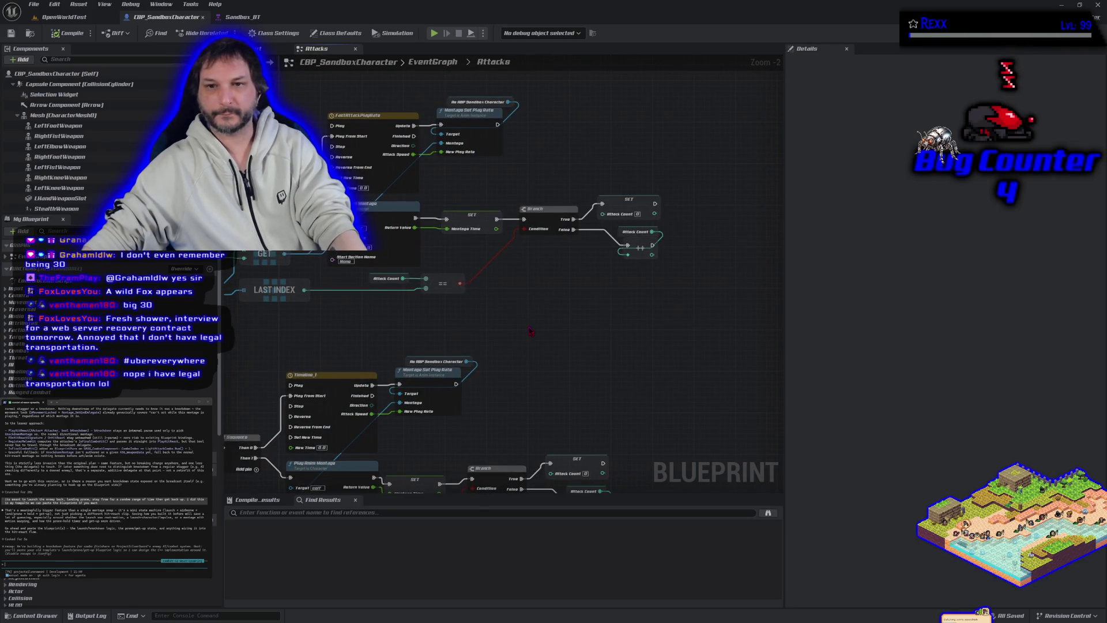
pyautogui.moveTo(531, 332); pyautogui.dragTo(650, 316)
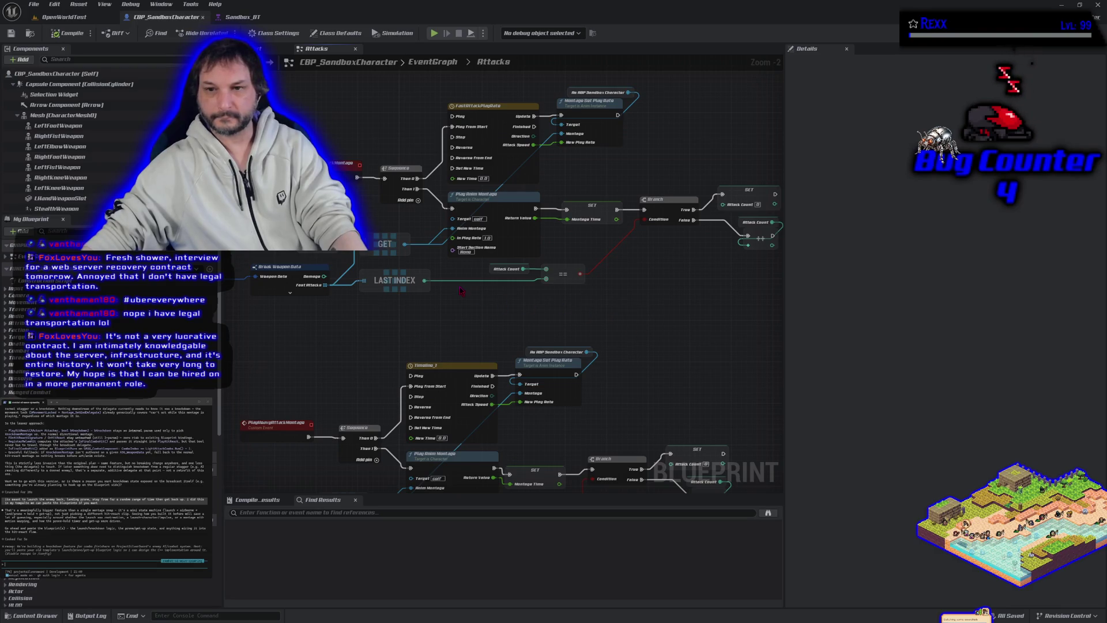
pyautogui.moveTo(461, 291); pyautogui.dragTo(354, 290)
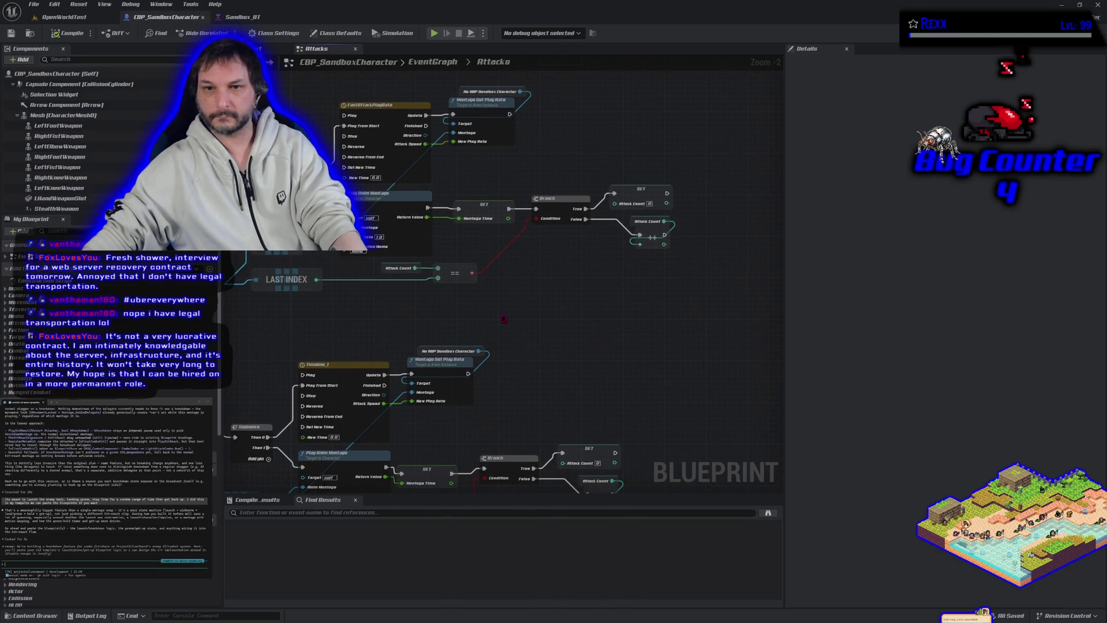
pyautogui.moveTo(502, 319); pyautogui.dragTo(704, 303)
pyautogui.moveTo(557, 321)
pyautogui.mouseDown()
pyautogui.moveTo(584, 348)
pyautogui.moveTo(636, 363)
pyautogui.moveTo(522, 224)
pyautogui.moveTo(505, 219)
pyautogui.mouseUp()
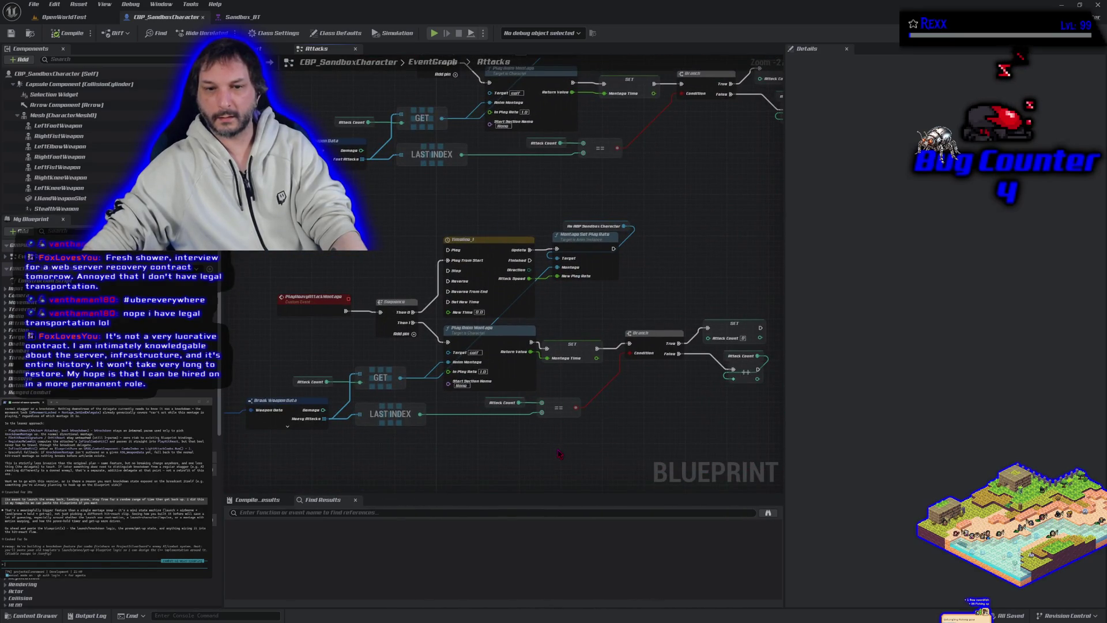
# Step: Bring the GET, LAST INDEX and AttackRotationTime timeline nodes into view
pyautogui.scroll(-3, 560, 454)
pyautogui.scroll(2, 501, 251)
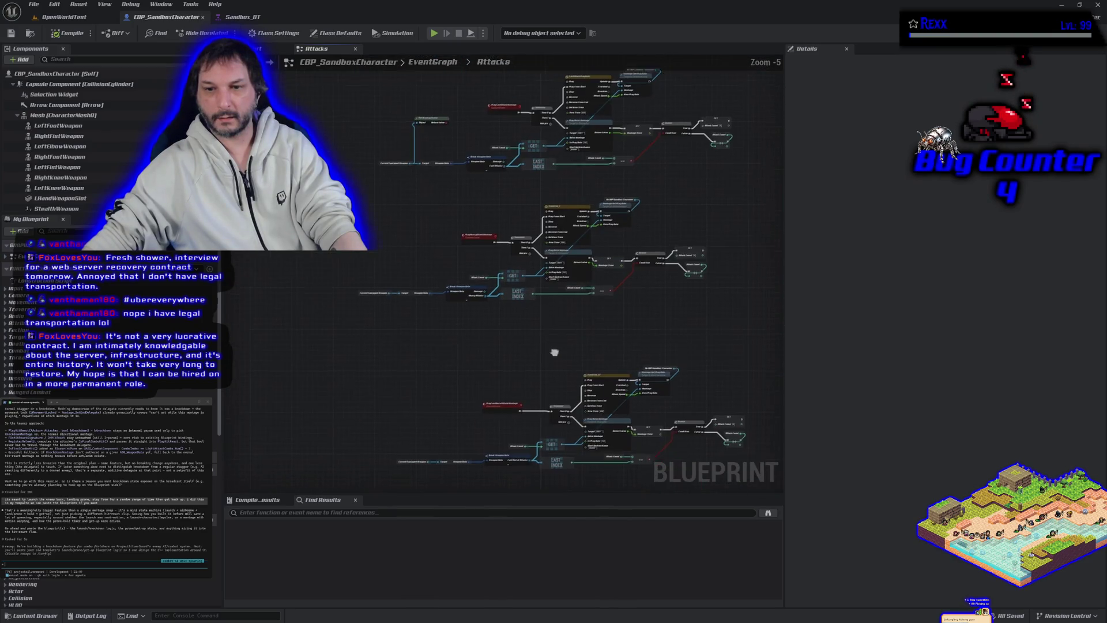
pyautogui.scroll(1, 502, 251)
pyautogui.moveTo(502, 251); pyautogui.dragTo(464, 92)
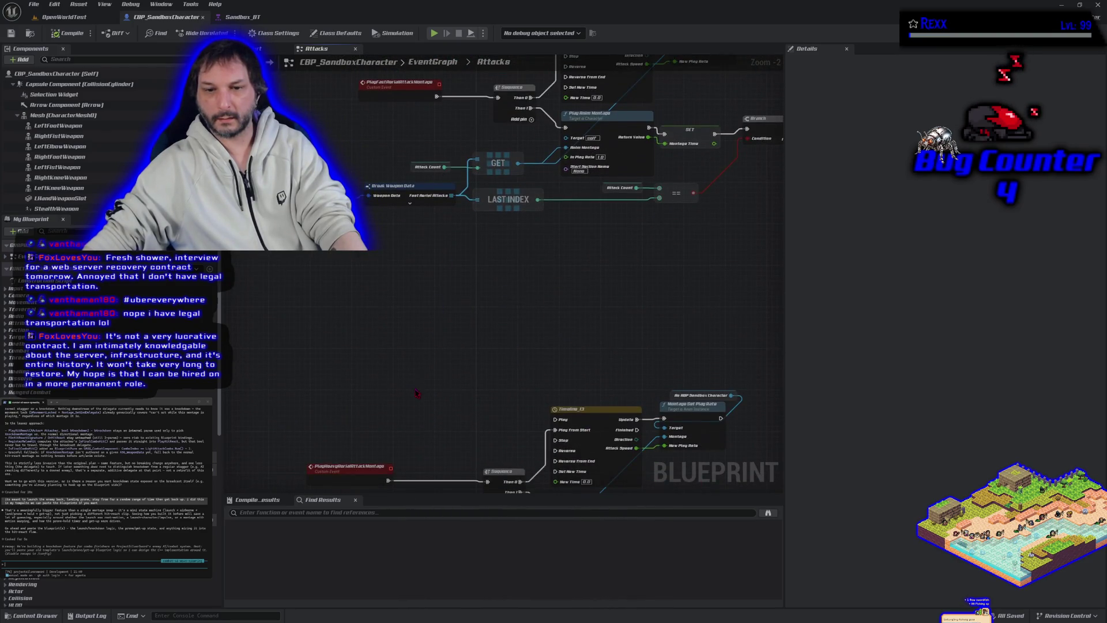
pyautogui.scroll(-8, 416, 393)
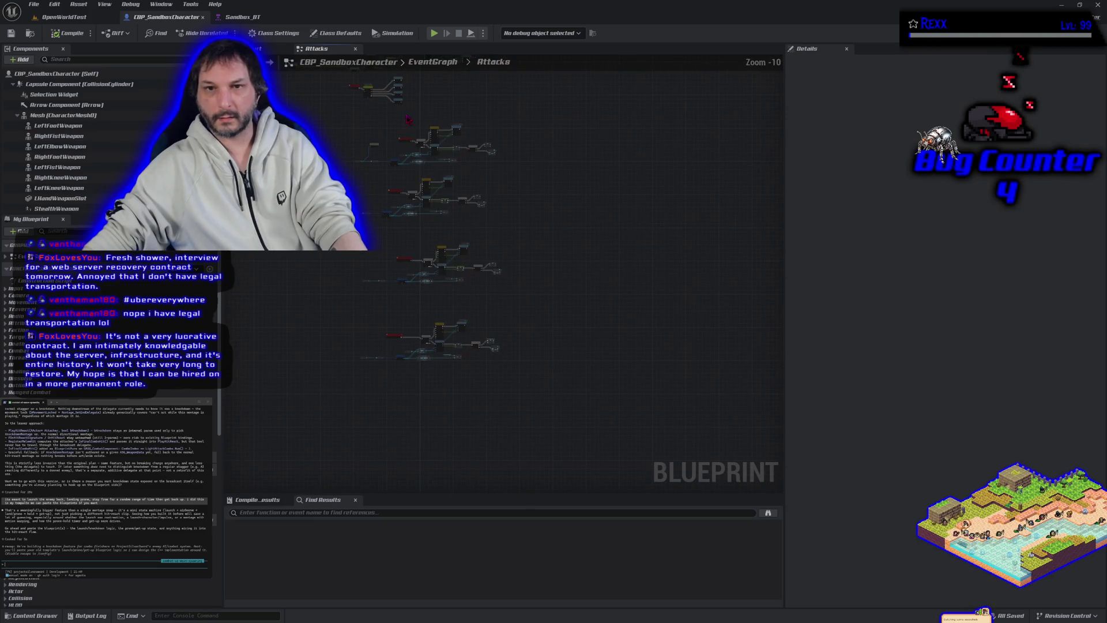
pyautogui.scroll(8, 455, 327)
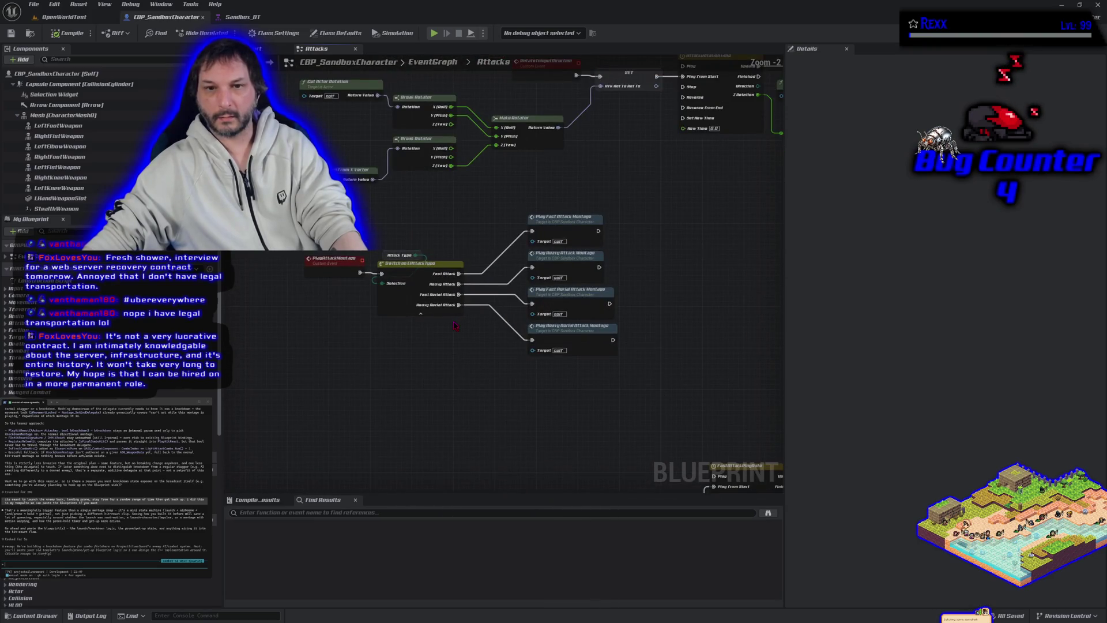
pyautogui.moveTo(456, 326)
pyautogui.mouseDown()
pyautogui.moveTo(479, 244)
pyautogui.moveTo(492, 396)
pyautogui.moveTo(541, 274)
pyautogui.moveTo(430, 292)
pyautogui.moveTo(480, 423)
pyautogui.moveTo(590, 406)
pyautogui.moveTo(727, 407)
pyautogui.moveTo(629, 404)
pyautogui.moveTo(556, 346)
pyautogui.moveTo(341, 350)
pyautogui.mouseUp()
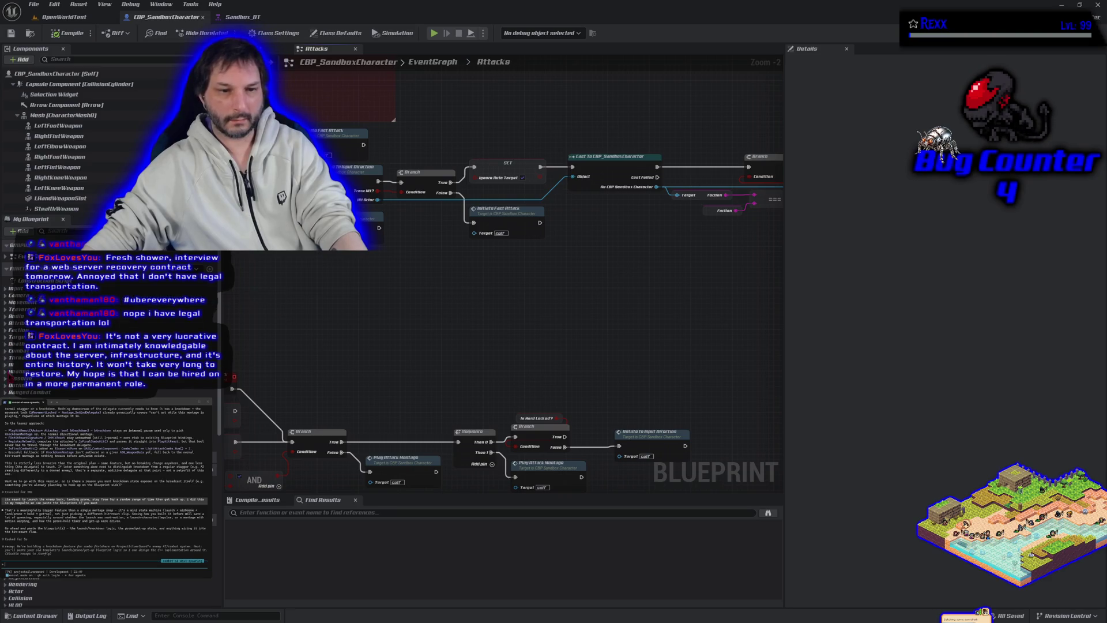
pyautogui.click(63, 232)
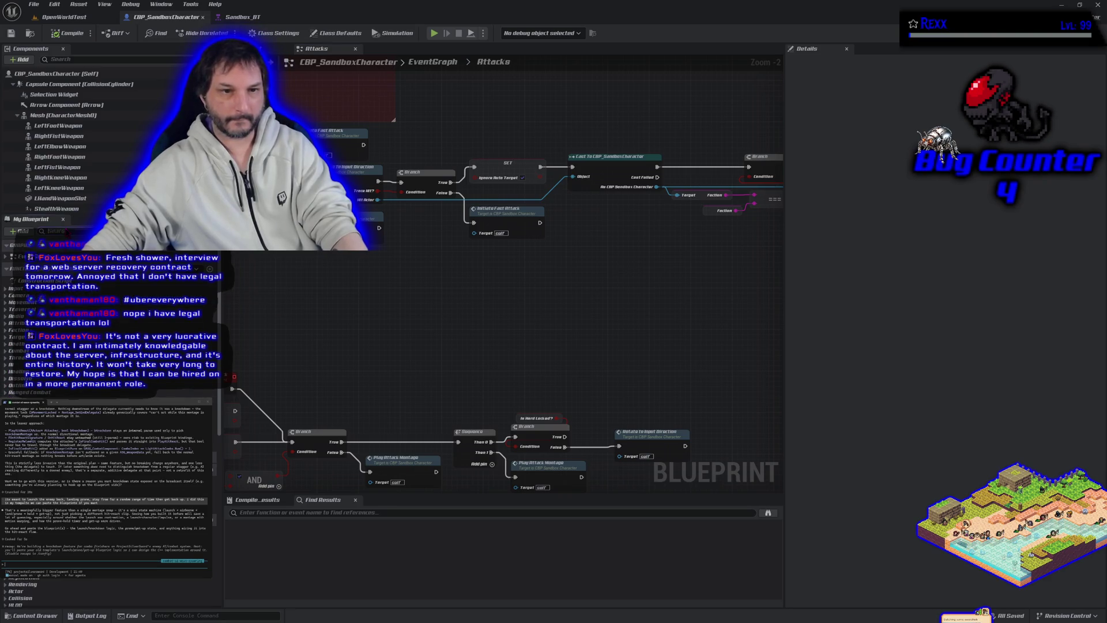
pyautogui.write('knd')
pyautogui.press('BackSpace')
pyautogui.press('BackSpace')
pyautogui.press('BackSpace')
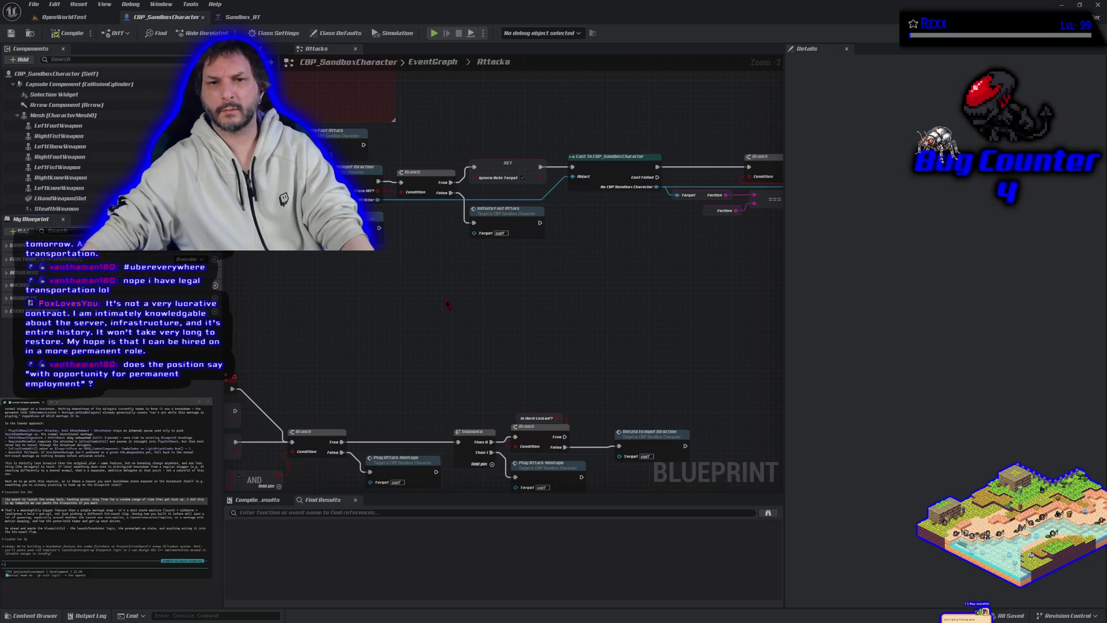
pyautogui.scroll(-4, 447, 304)
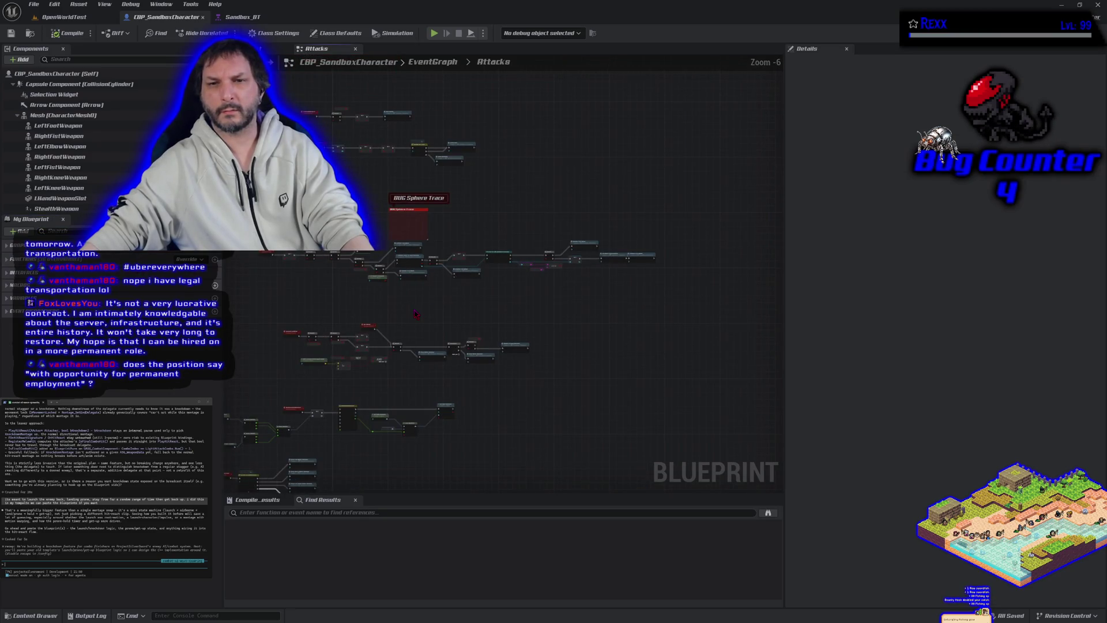
pyautogui.moveTo(415, 314); pyautogui.dragTo(580, 154)
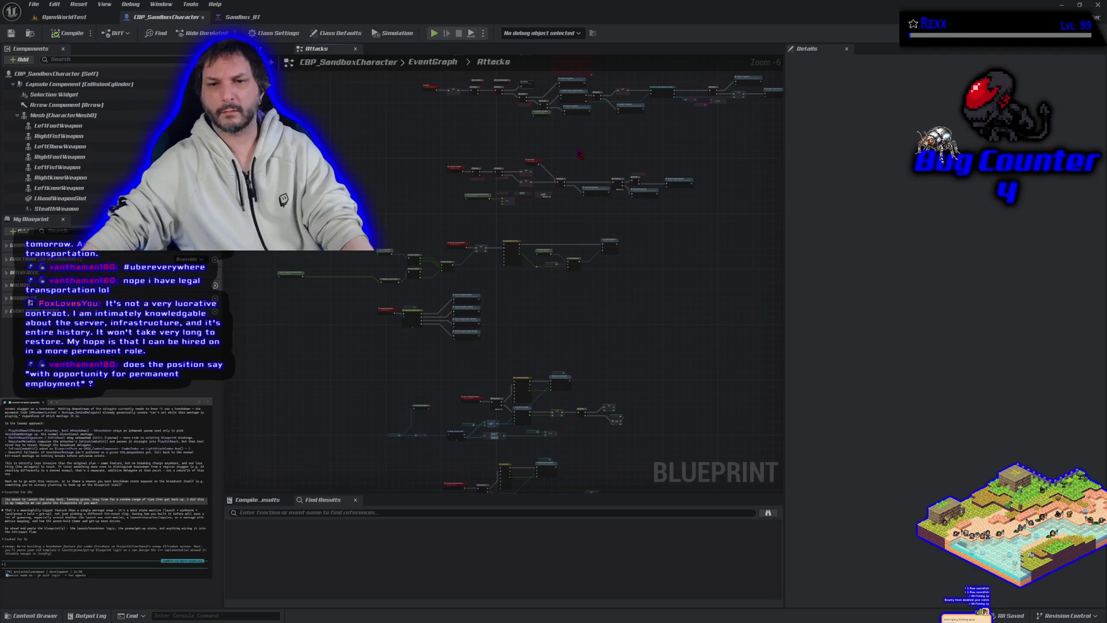
pyautogui.scroll(5, 434, 364)
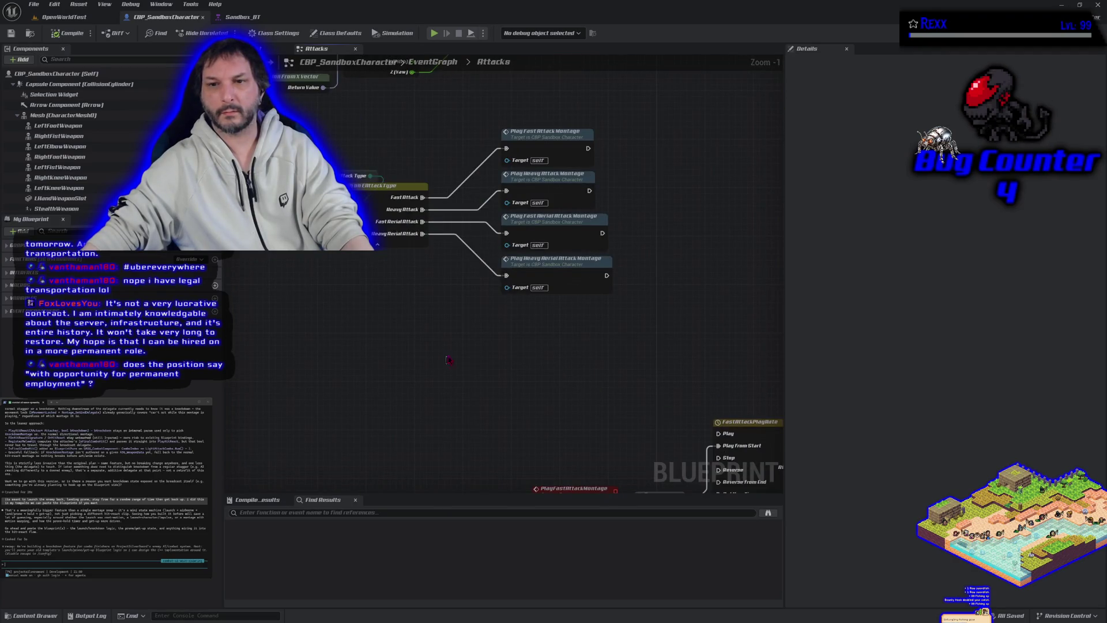
pyautogui.click(462, 275)
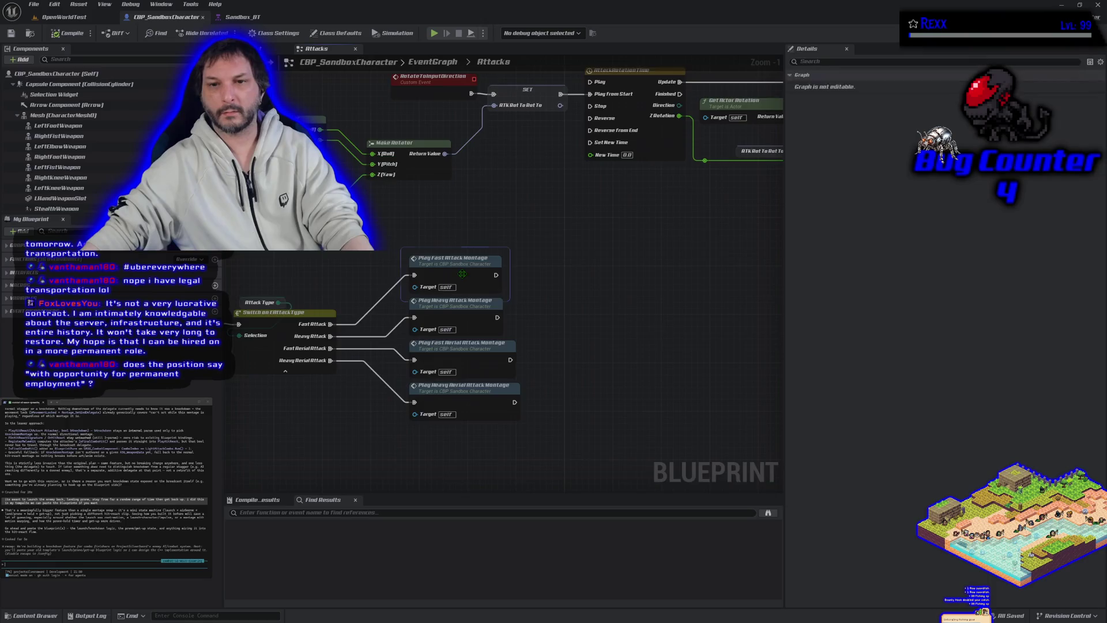
pyautogui.moveTo(462, 275); pyautogui.dragTo(259, 236)
pyautogui.scroll(-1, 280, 306)
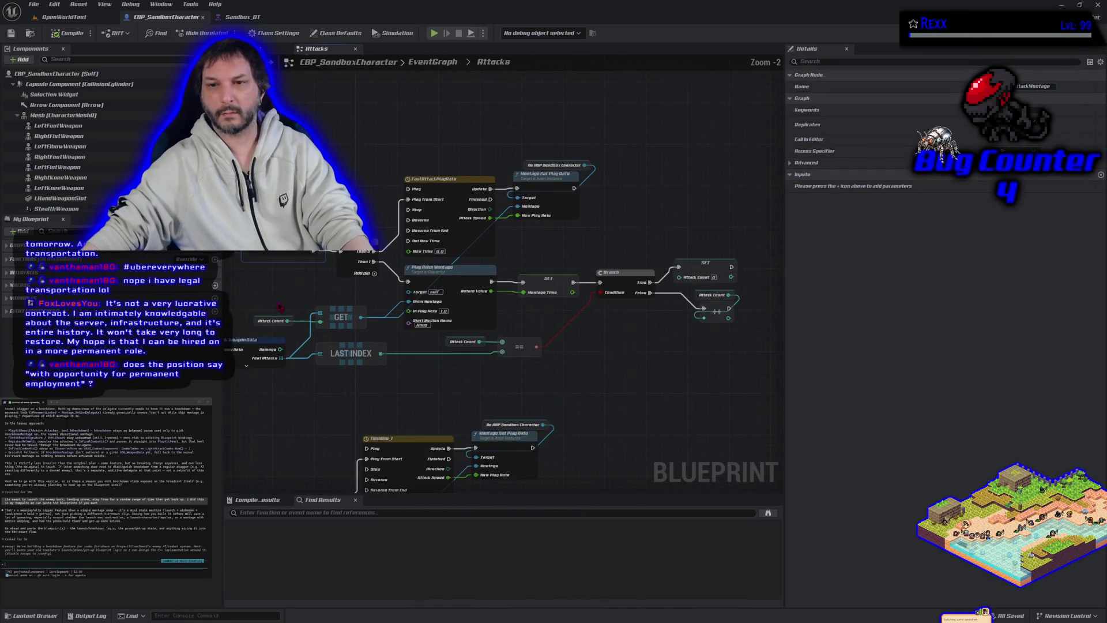
pyautogui.moveTo(359, 405)
pyautogui.mouseDown()
pyautogui.moveTo(531, 293)
pyautogui.moveTo(526, 316)
pyautogui.moveTo(364, 347)
pyautogui.mouseUp()
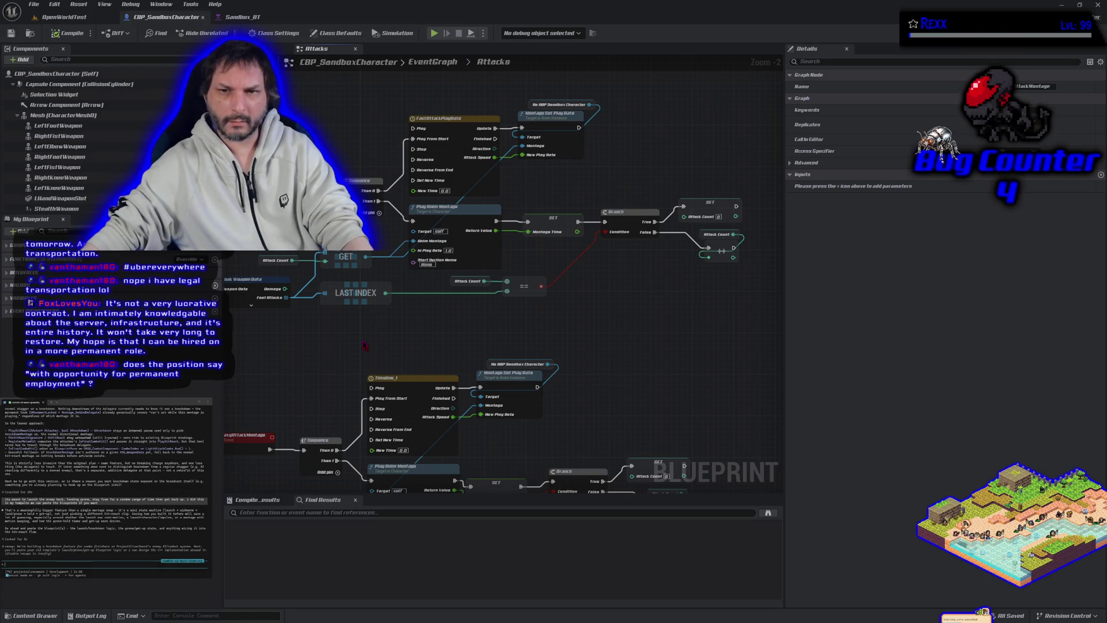
# Step: Review the fast attack chain's event and weapon data nodes, selecting its GET node
pyautogui.moveTo(365, 346); pyautogui.dragTo(490, 352)
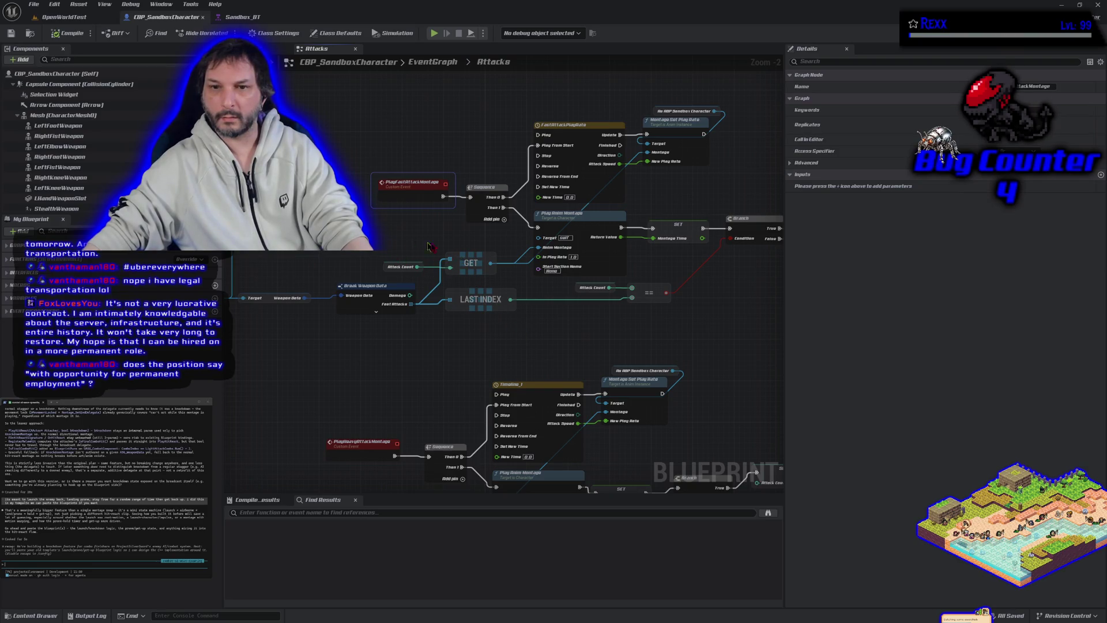
pyautogui.click(476, 257)
pyautogui.scroll(-2, 401, 341)
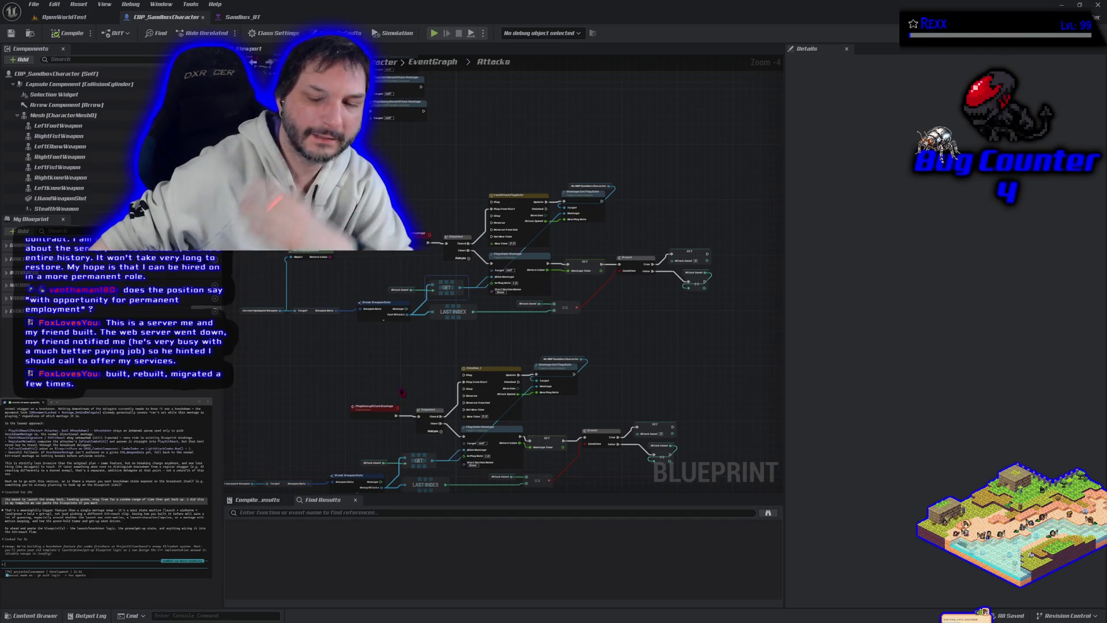
pyautogui.moveTo(372, 365)
pyautogui.mouseDown()
pyautogui.moveTo(354, 351)
pyautogui.moveTo(348, 292)
pyautogui.moveTo(364, 289)
pyautogui.mouseUp()
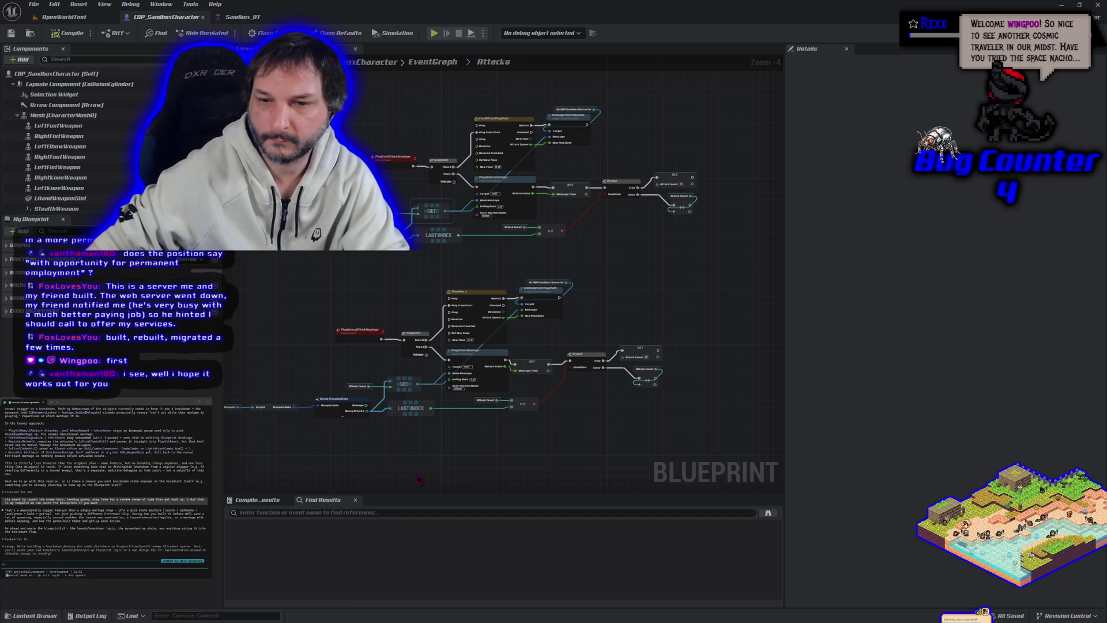
pyautogui.scroll(4, 415, 427)
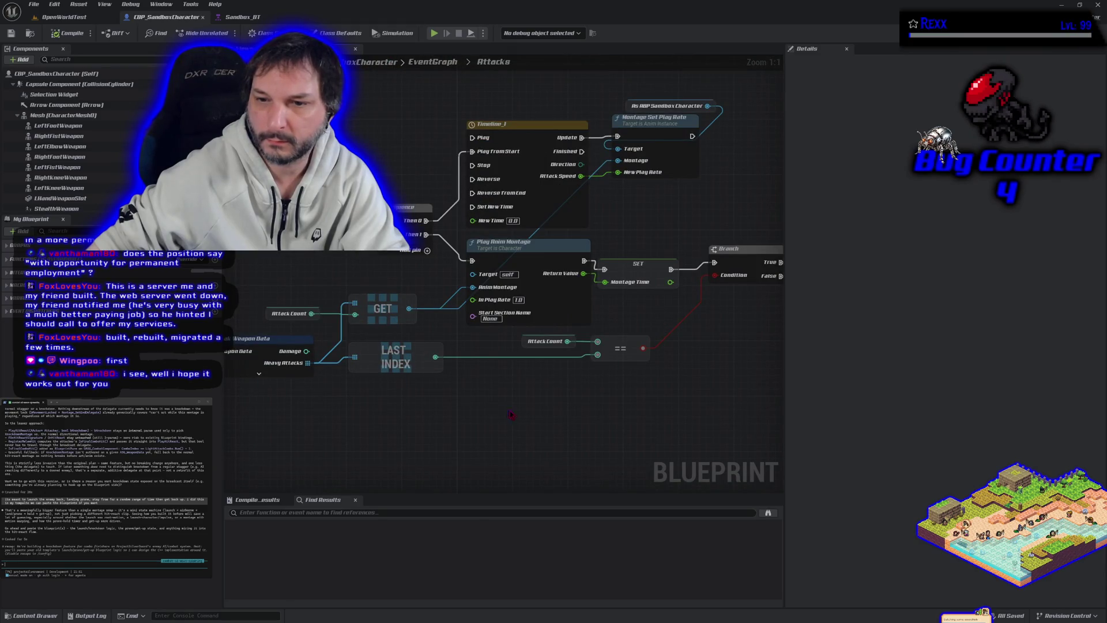
# Step: Pan through the heavy and aerial attack montage chains, then return to the full EventGraph
pyautogui.moveTo(558, 421)
pyautogui.mouseDown()
pyautogui.moveTo(328, 391)
pyautogui.moveTo(498, 402)
pyautogui.mouseUp()
pyautogui.scroll(-2, 498, 402)
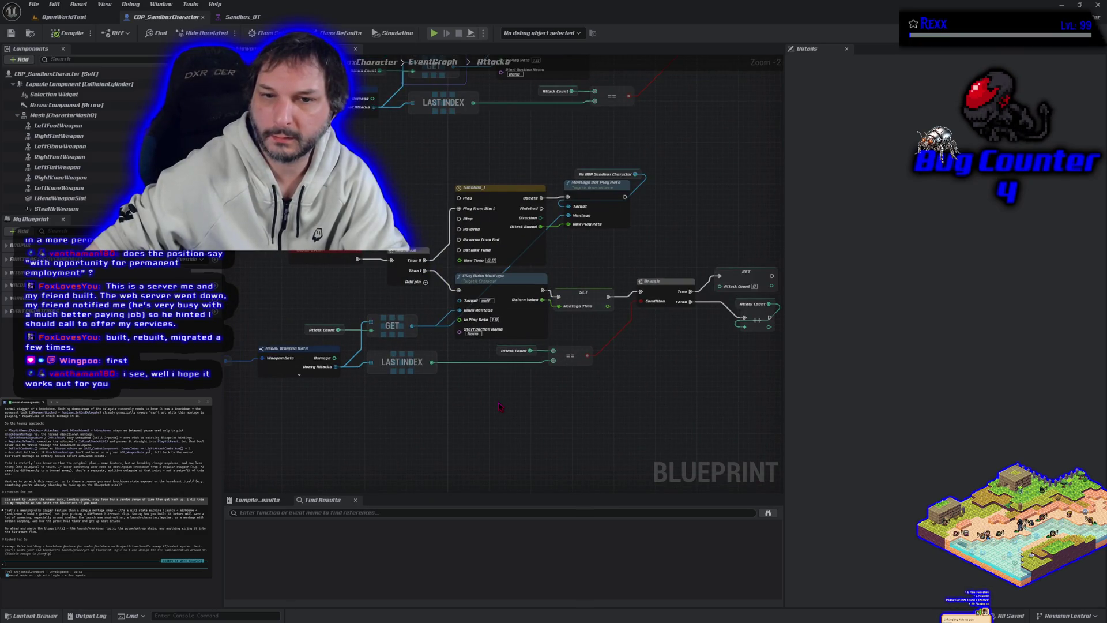
pyautogui.moveTo(500, 403); pyautogui.dragTo(582, 365)
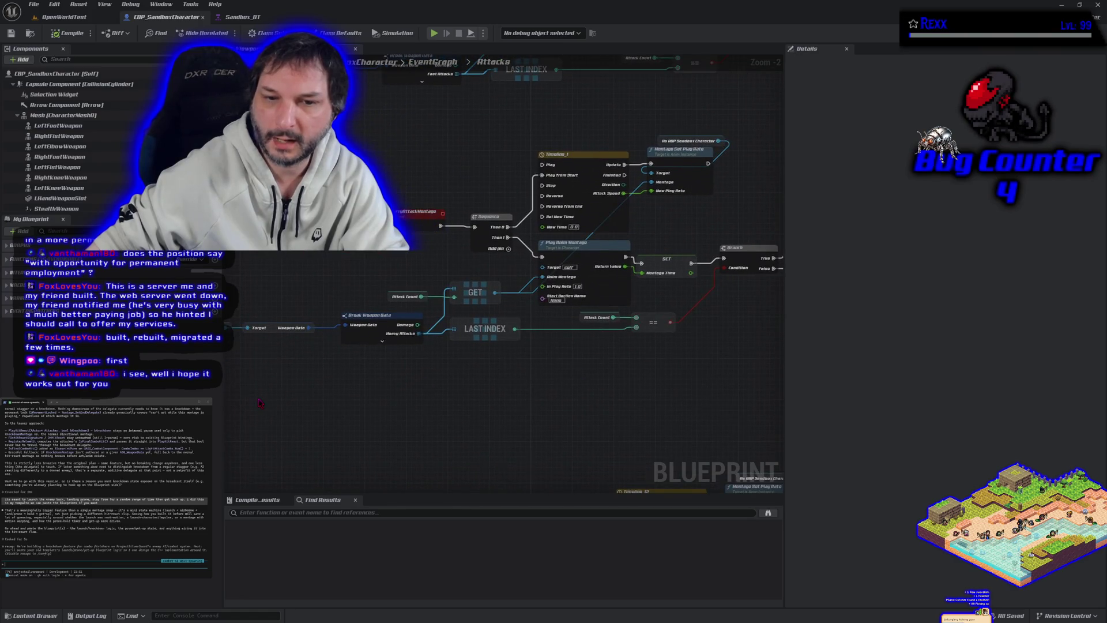
pyautogui.moveTo(259, 402)
pyautogui.mouseDown()
pyautogui.moveTo(378, 388)
pyautogui.moveTo(240, 371)
pyautogui.moveTo(504, 375)
pyautogui.moveTo(419, 548)
pyautogui.mouseUp()
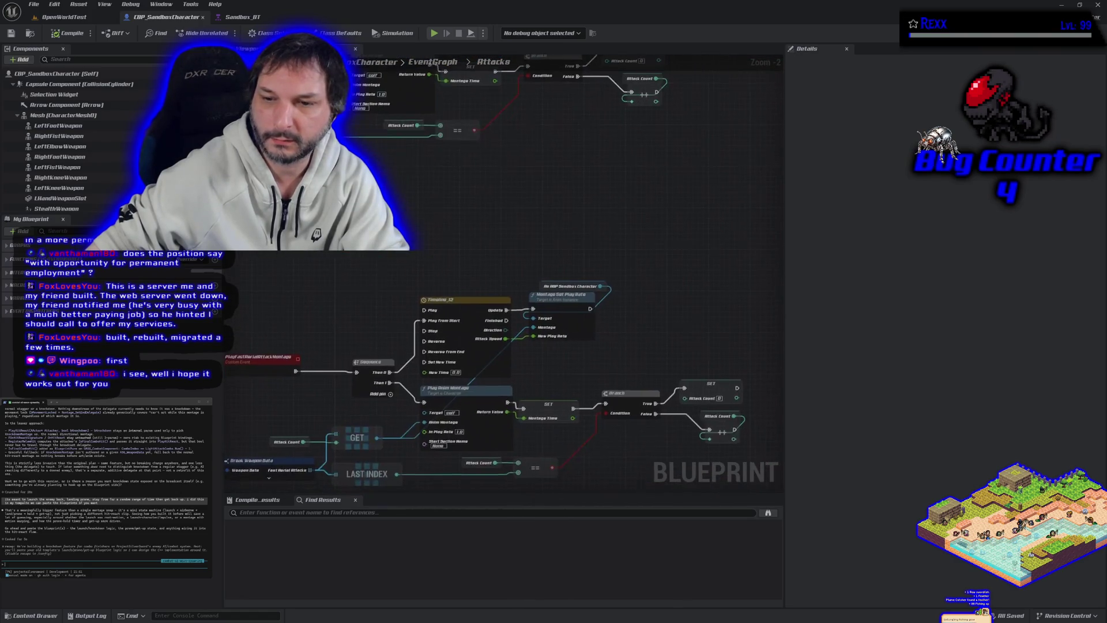
pyautogui.scroll(-1, 372, 271)
pyautogui.moveTo(372, 271); pyautogui.dragTo(389, 123)
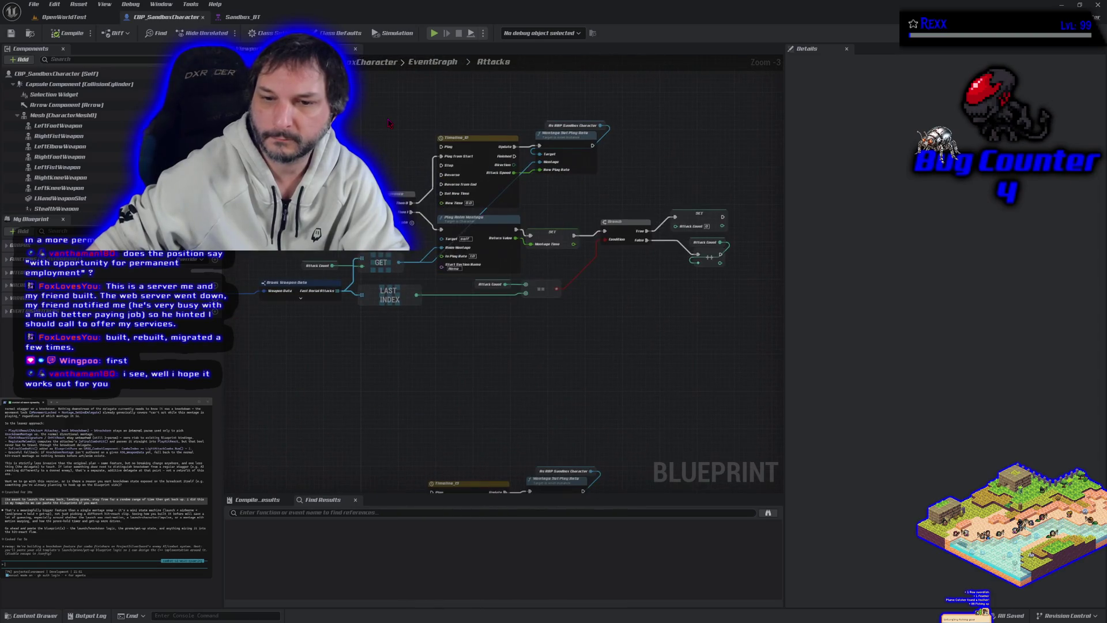
pyautogui.click(419, 72)
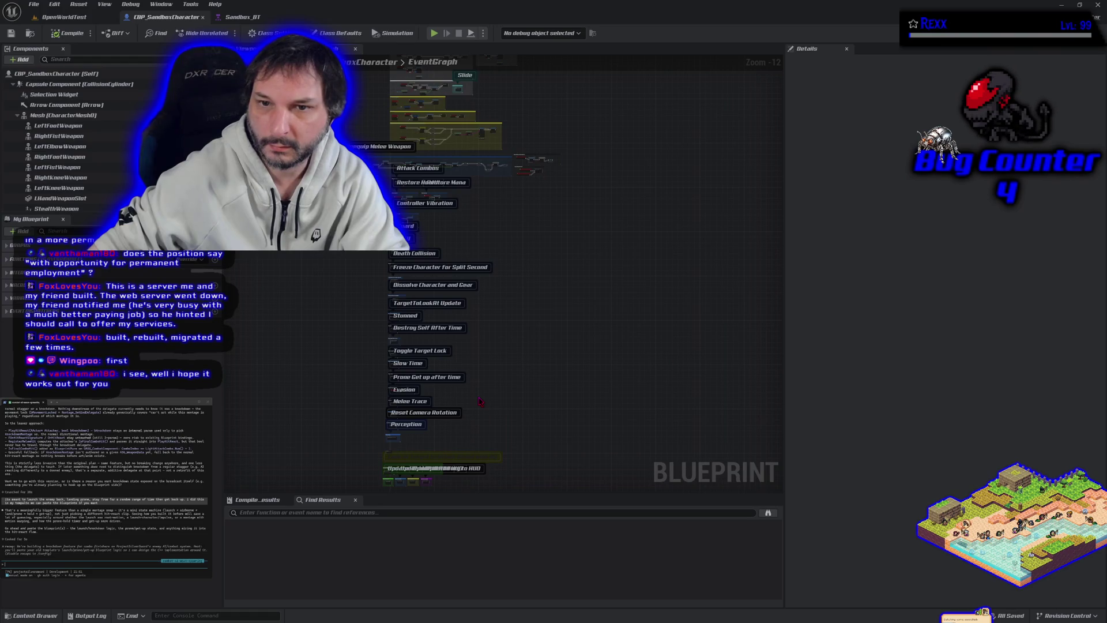
pyautogui.scroll(1, 480, 400)
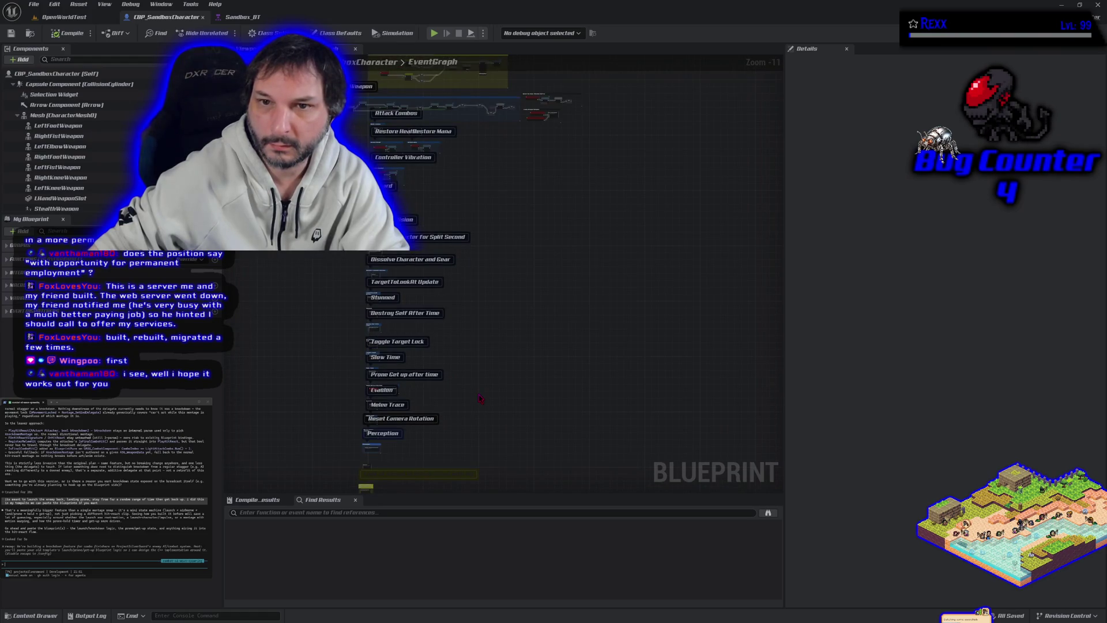
pyautogui.moveTo(480, 398); pyautogui.dragTo(465, 273)
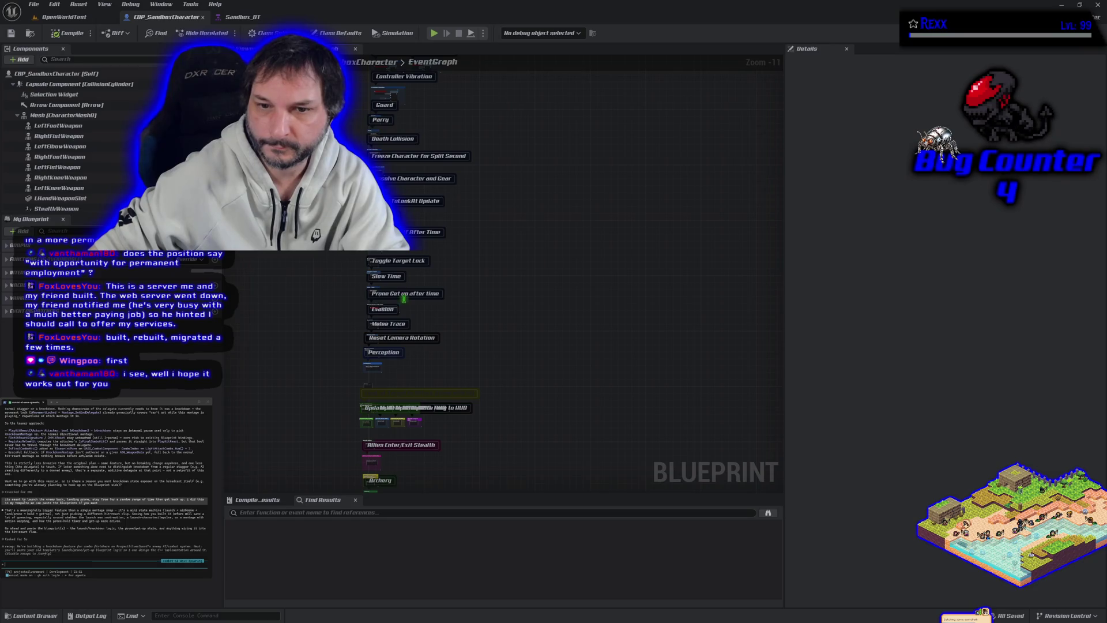
pyautogui.scroll(8, 382, 308)
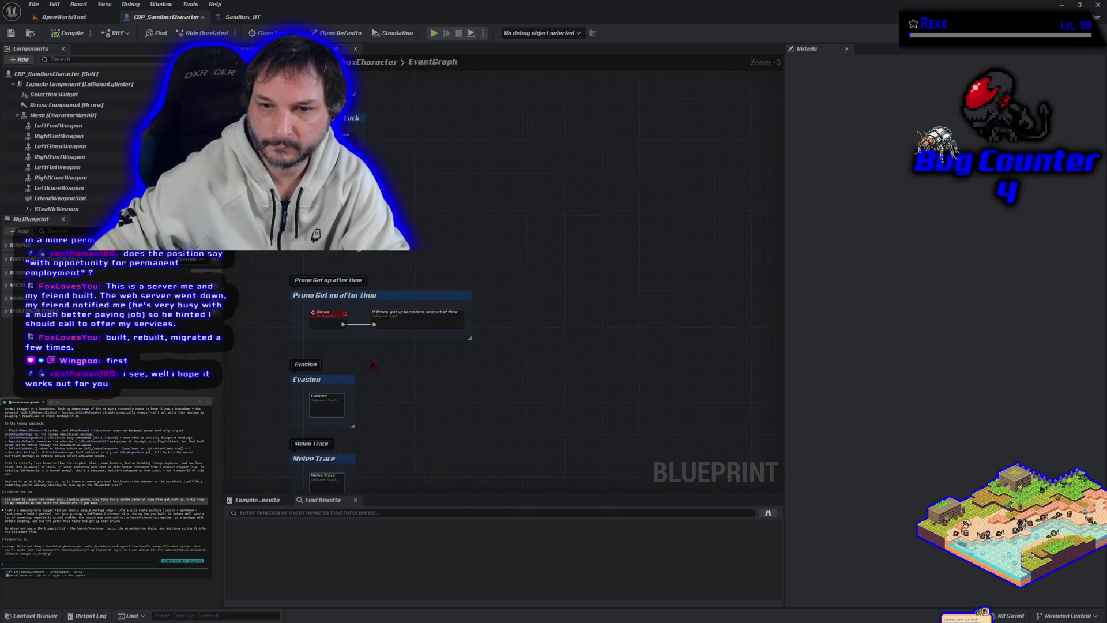
pyautogui.scroll(3, 369, 346)
pyautogui.moveTo(482, 214); pyautogui.dragTo(391, 290)
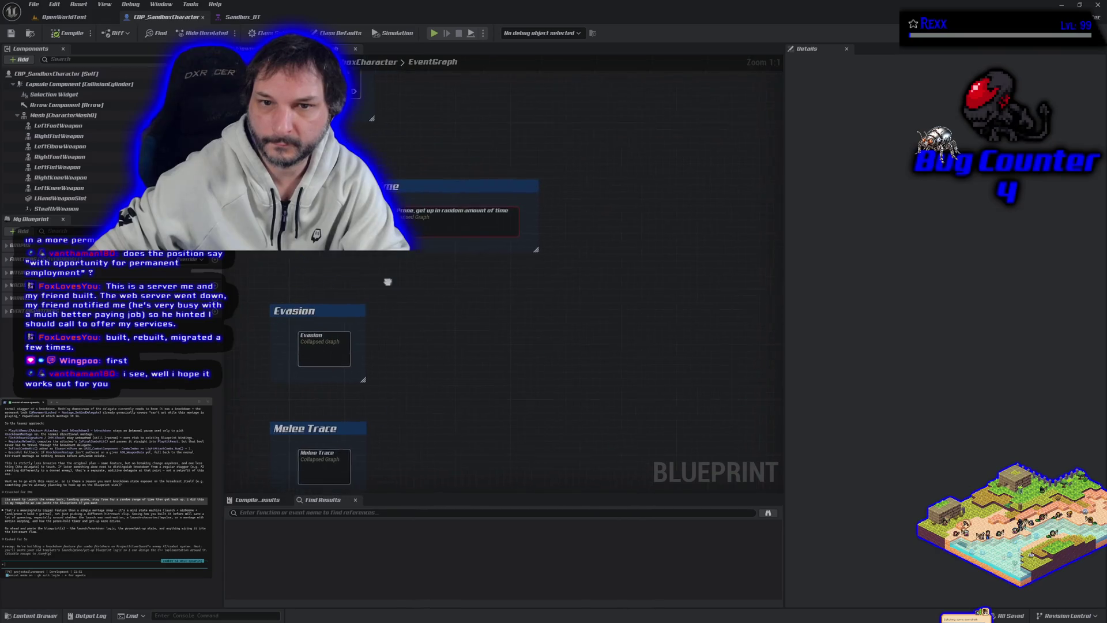
pyautogui.click(437, 231)
pyautogui.doubleClick(450, 232)
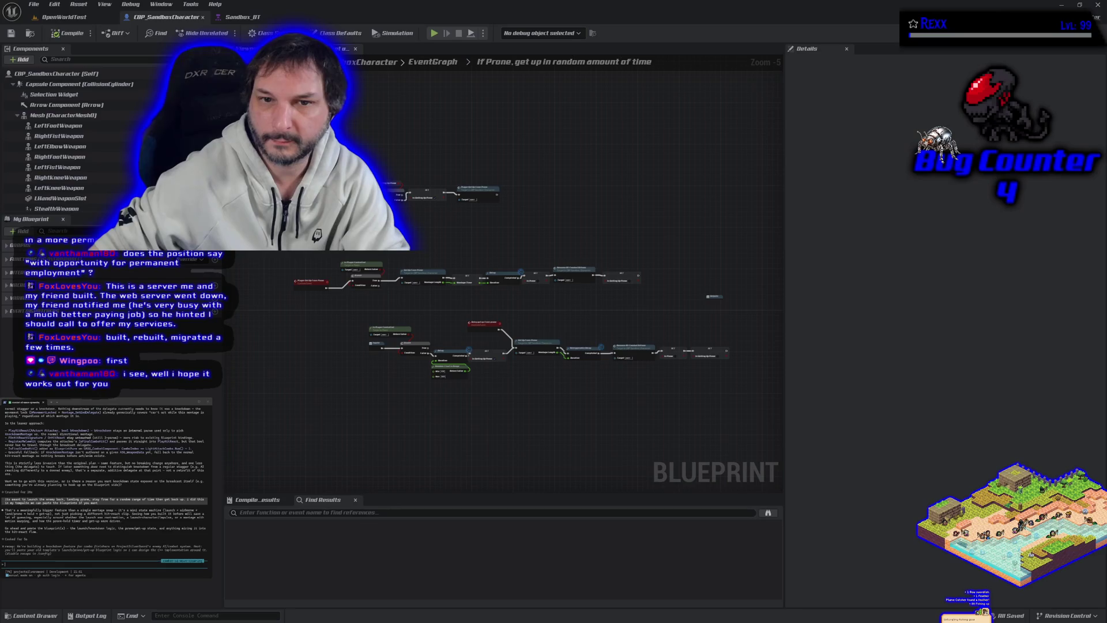
# Step: Select every node in the prone get-up graph and paste it into the terminal assistant
pyautogui.moveTo(267, 113)
pyautogui.mouseDown()
pyautogui.moveTo(675, 383)
pyautogui.moveTo(738, 395)
pyautogui.mouseUp()
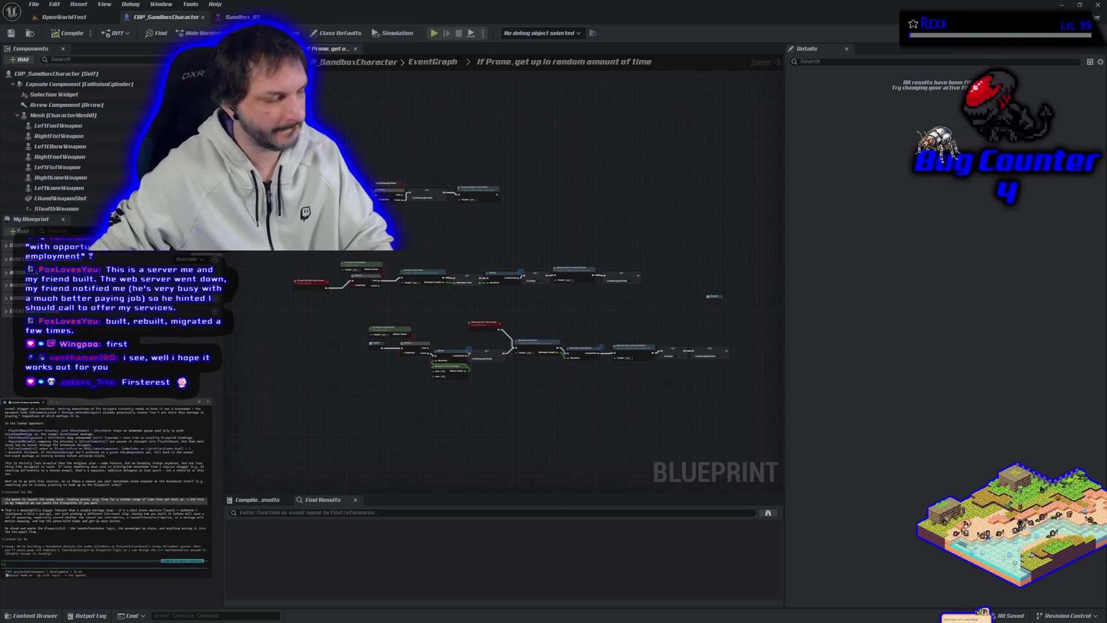
pyautogui.hotkey('ctrl', 'v')
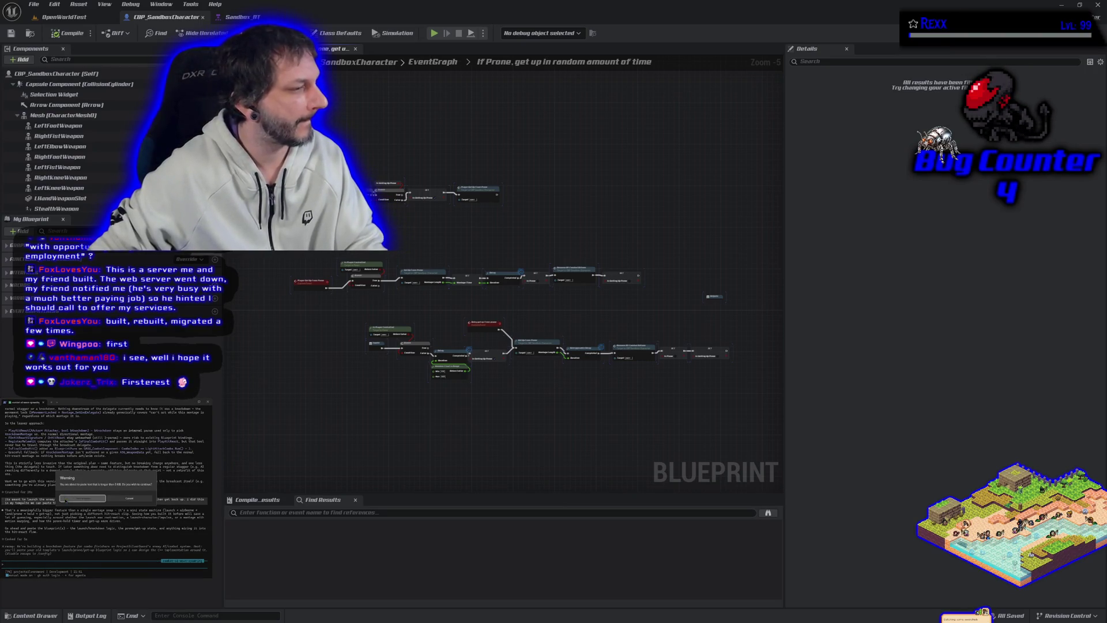
pyautogui.click(66, 499)
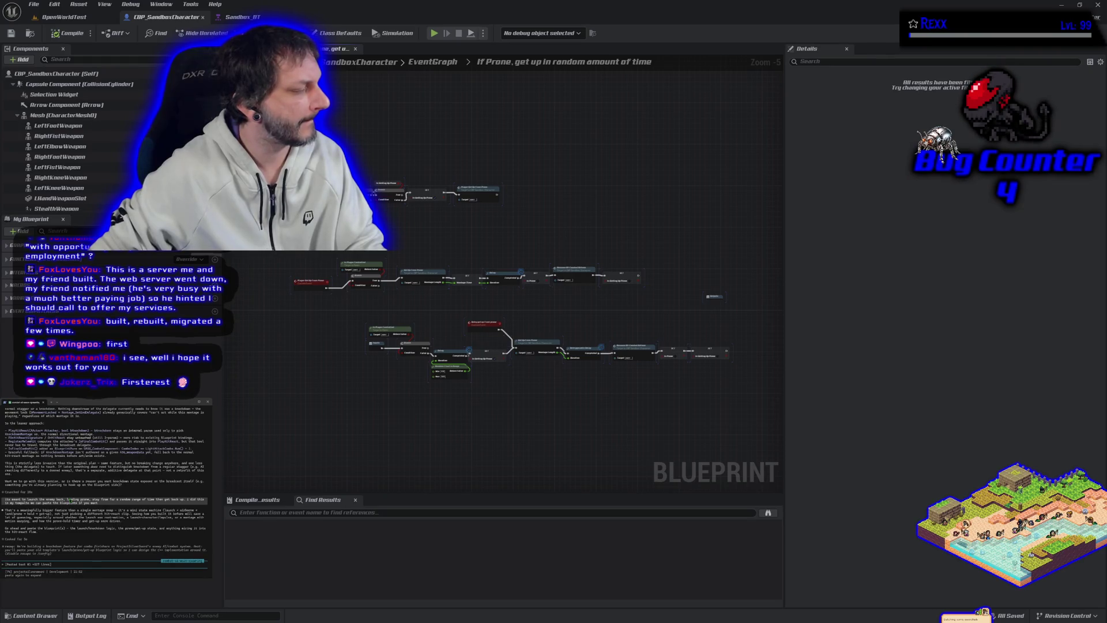
# Step: Look over the Player Get Up From Prone and Retry chains and submit the pasted text
pyautogui.scroll(4, 457, 304)
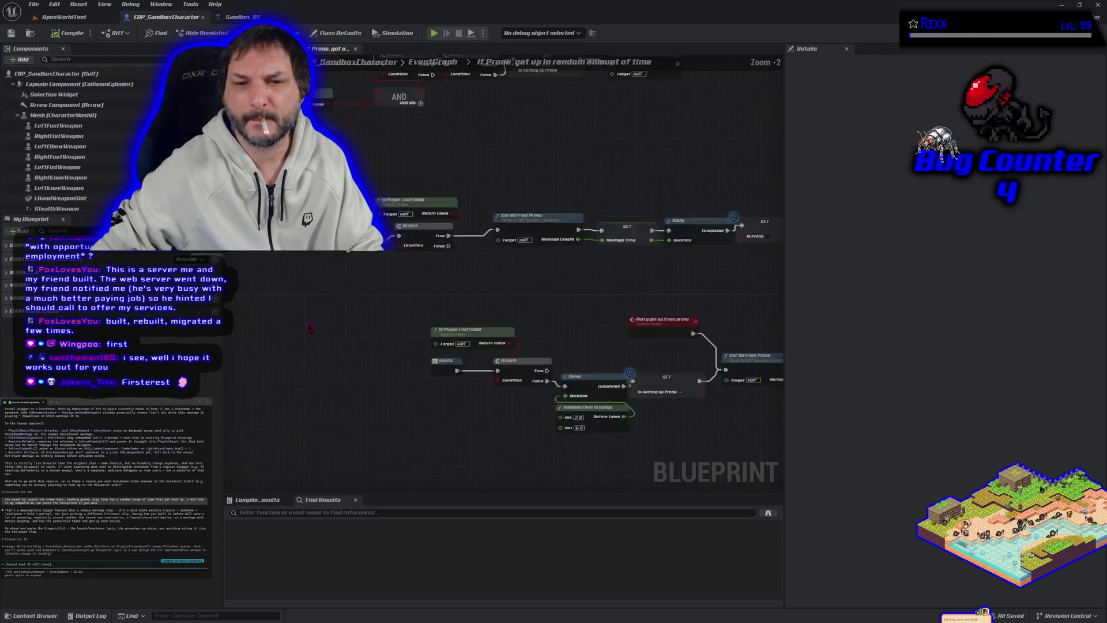
pyautogui.scroll(-1, 457, 304)
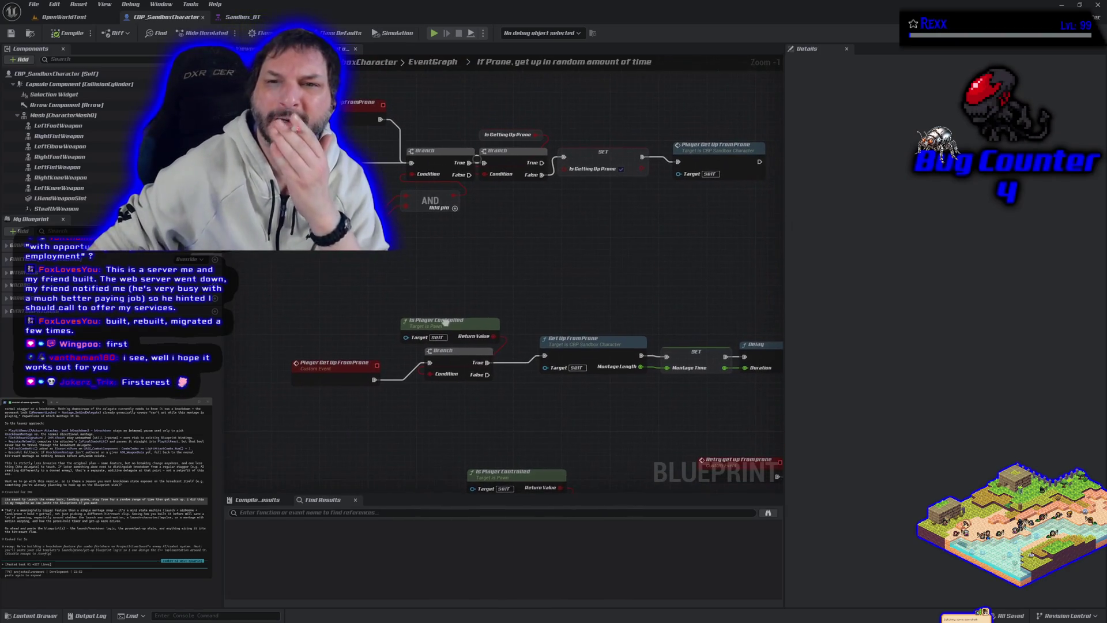
pyautogui.moveTo(569, 297); pyautogui.dragTo(472, 214)
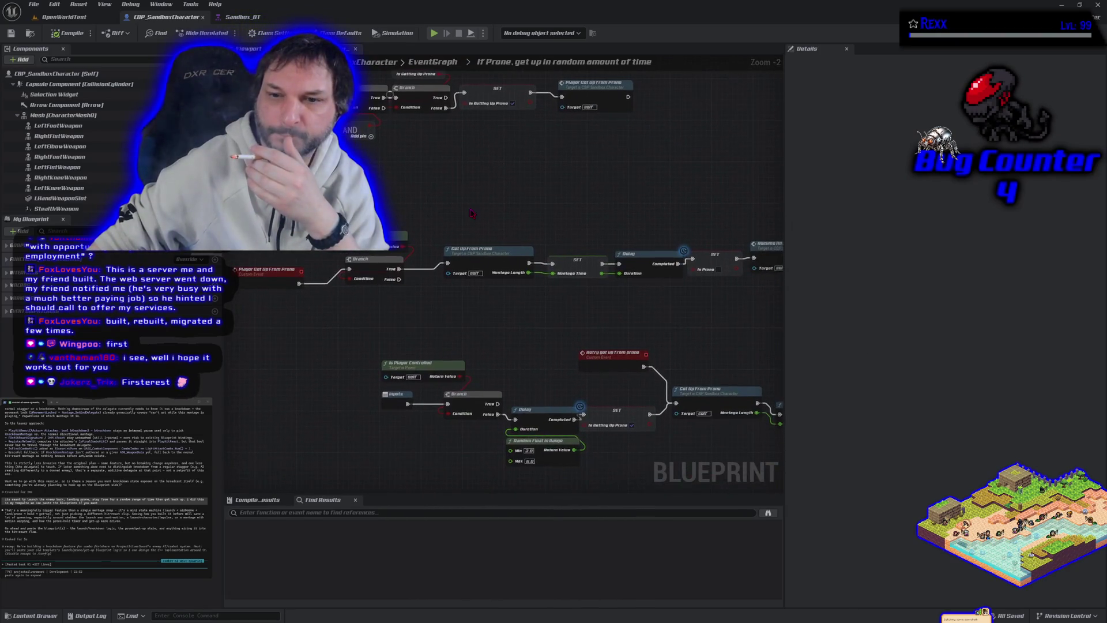
pyautogui.scroll(-1, 472, 214)
pyautogui.moveTo(506, 331)
pyautogui.mouseDown()
pyautogui.moveTo(426, 260)
pyautogui.moveTo(481, 301)
pyautogui.moveTo(548, 388)
pyautogui.mouseUp()
pyautogui.scroll(-1, 549, 388)
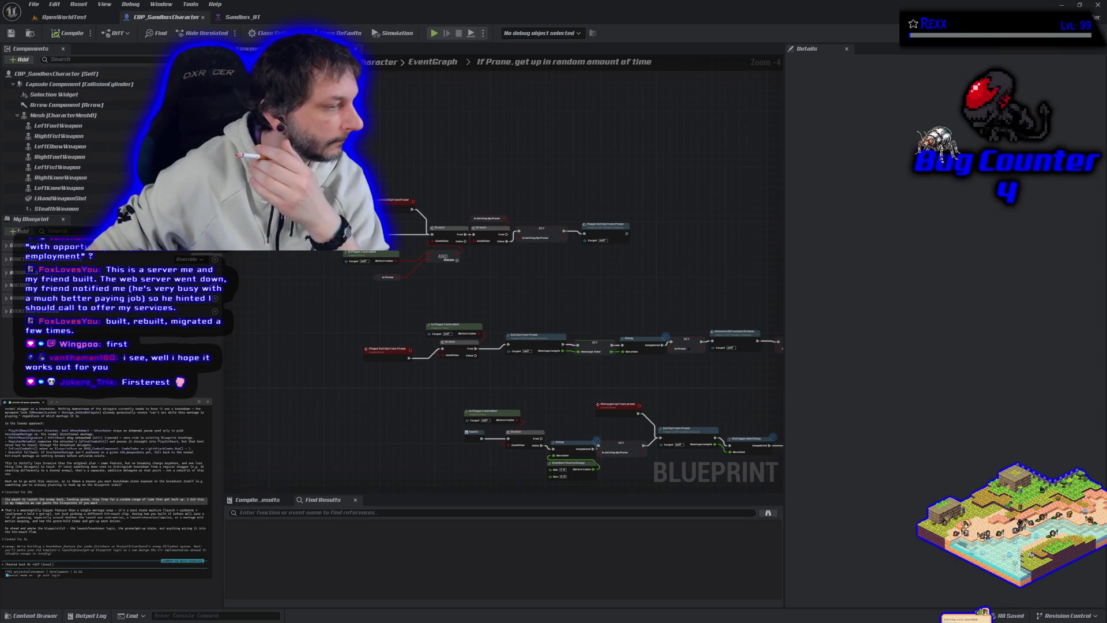
pyautogui.press('Return')
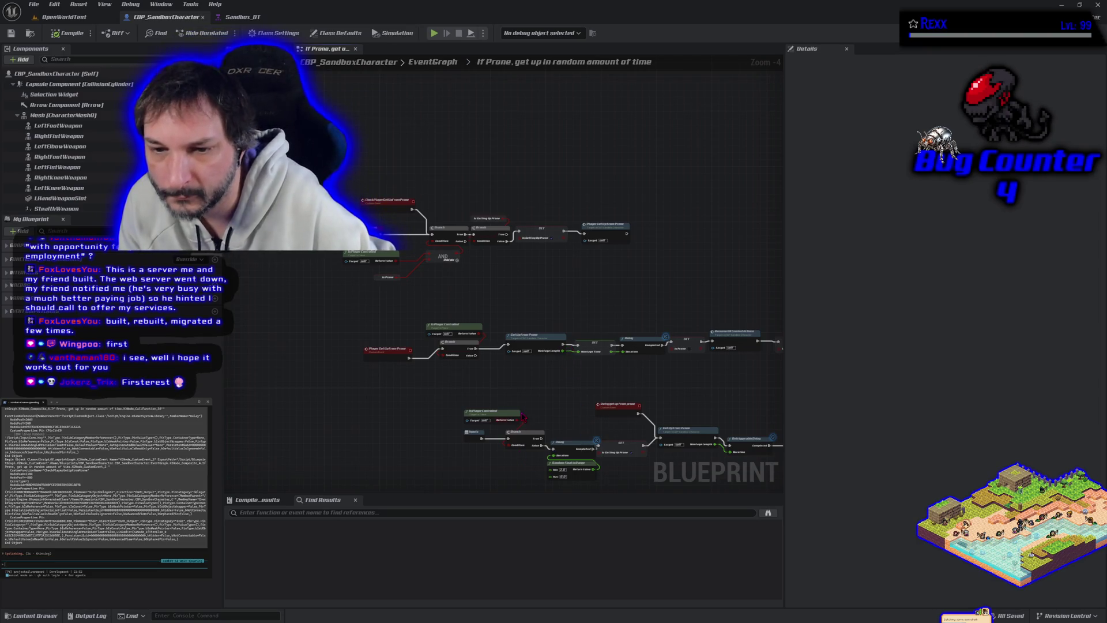
pyautogui.moveTo(524, 418); pyautogui.dragTo(388, 309)
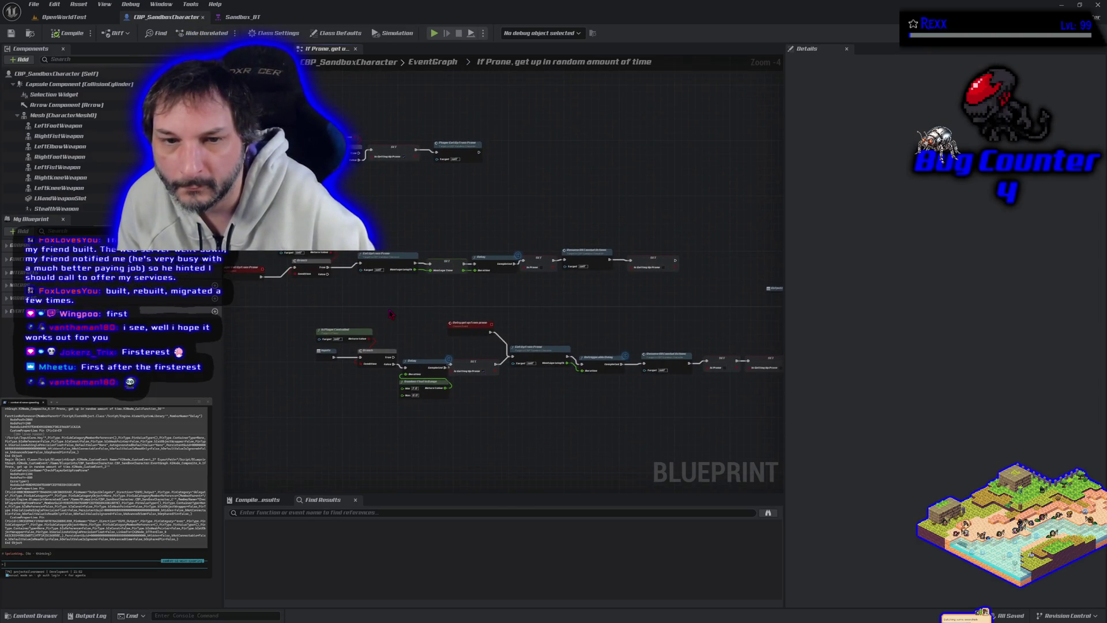
# Step: Open the Get Up from Prone function and view its montage and Reset Combat nodes
pyautogui.doubleClick(381, 254)
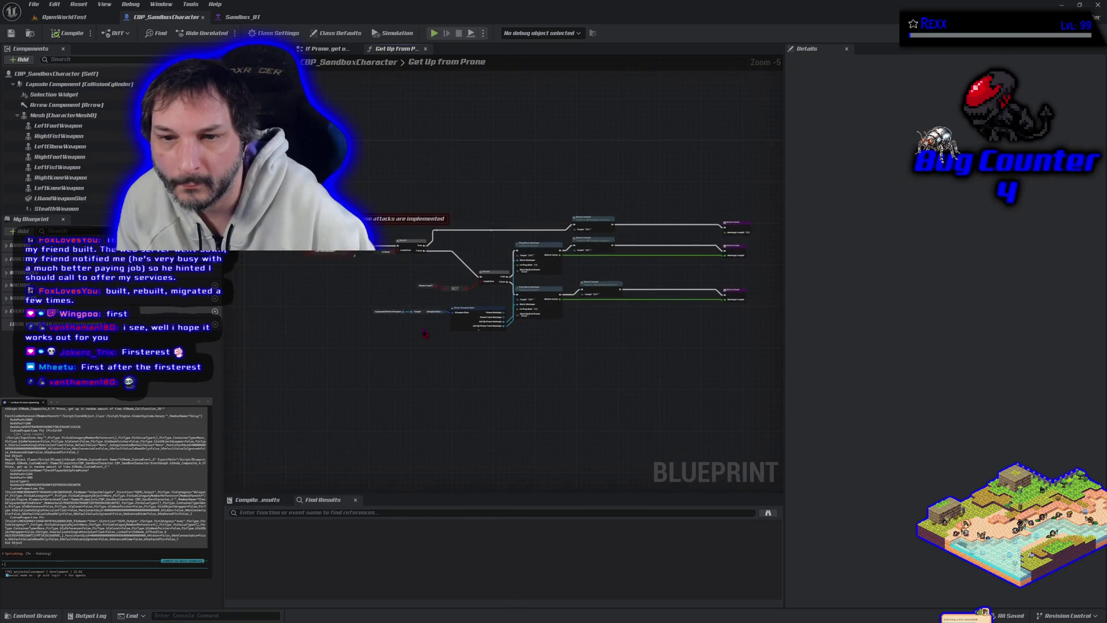
pyautogui.scroll(4, 424, 334)
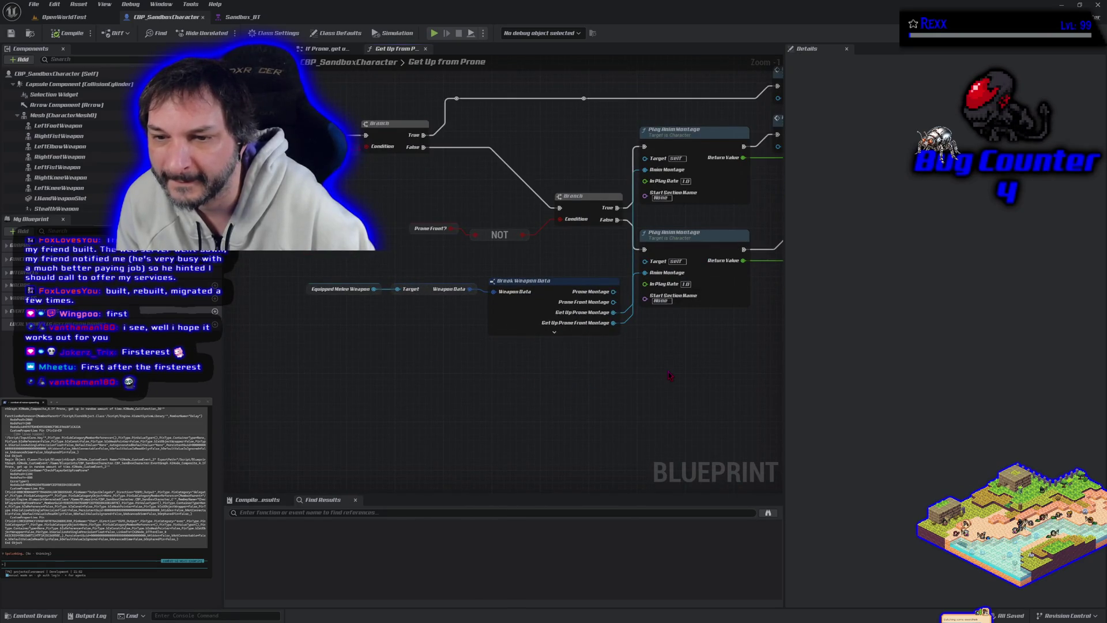
pyautogui.moveTo(669, 376); pyautogui.dragTo(497, 385)
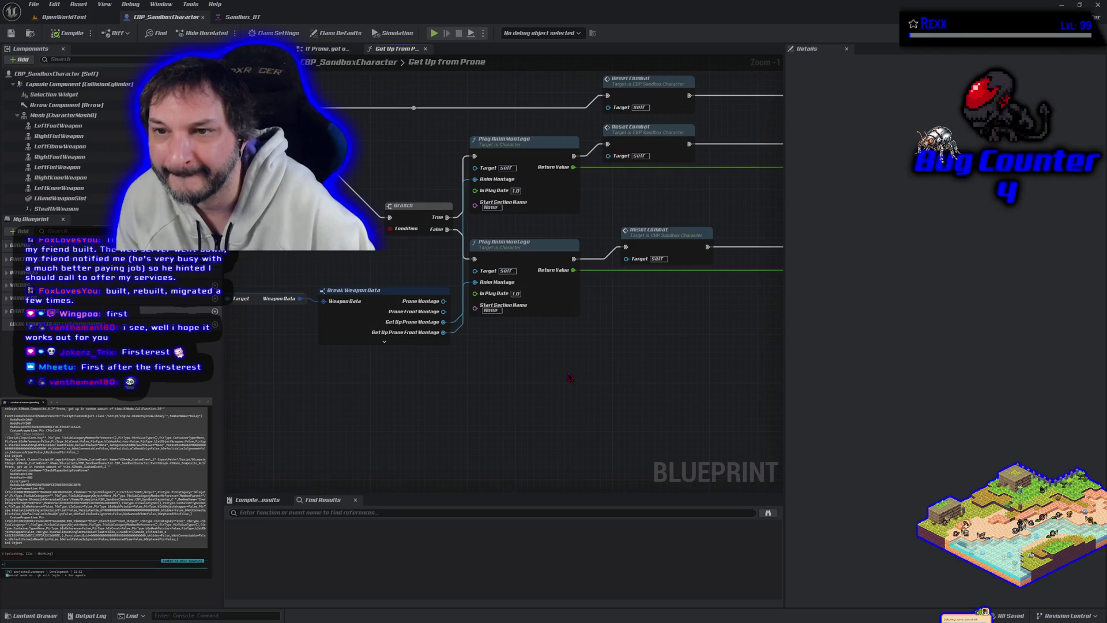
pyautogui.scroll(-2, 570, 377)
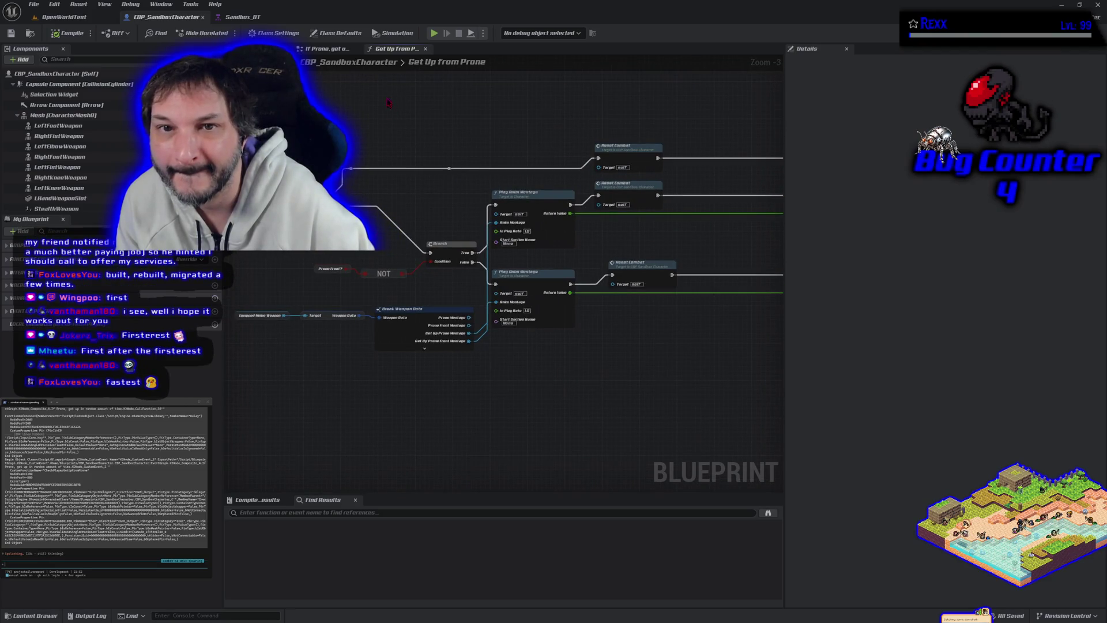
# Step: Return to the If Prone graph, expand GRAPHS and open the main EventGraph
pyautogui.click(326, 49)
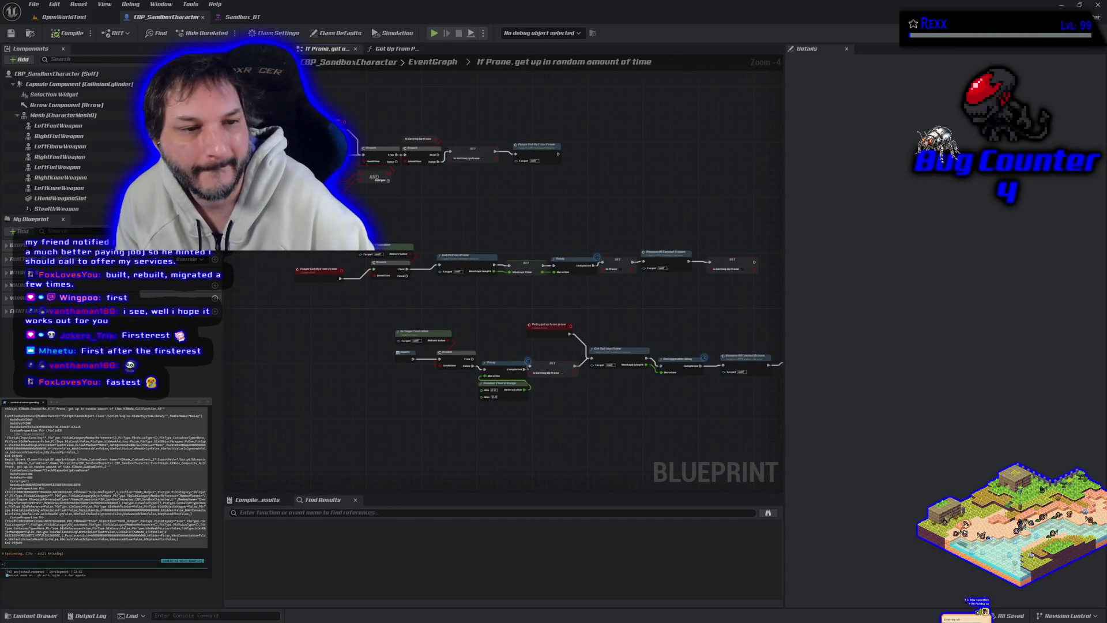
pyautogui.click(7, 245)
pyautogui.doubleClick(11, 257)
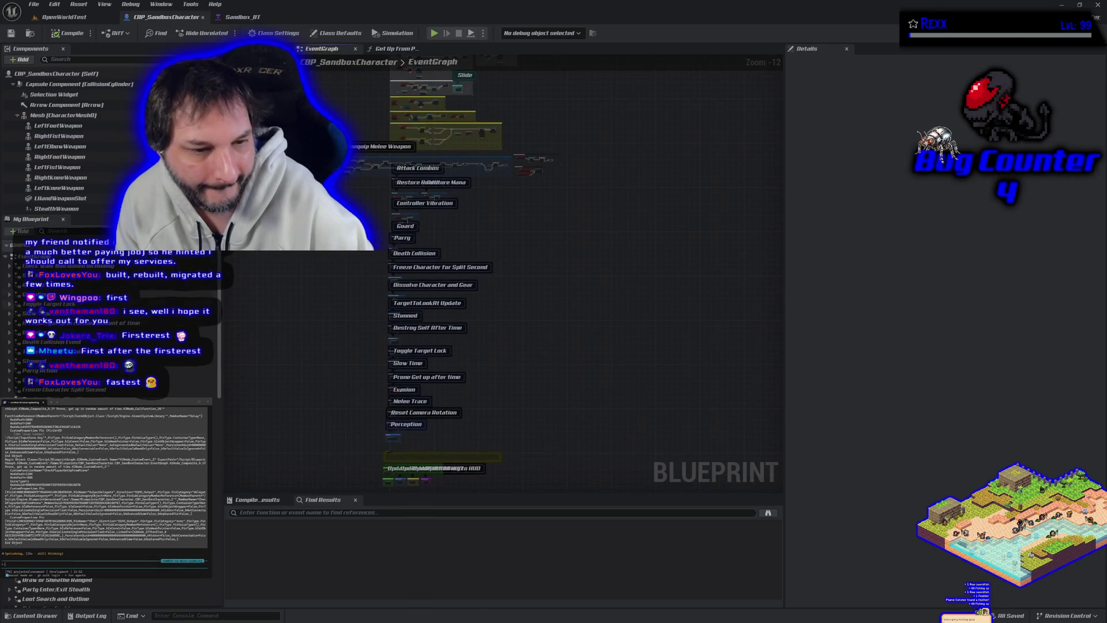
# Step: Filter the My Blueprint members by 'prone' and open the GoProne function graph
pyautogui.click(101, 230)
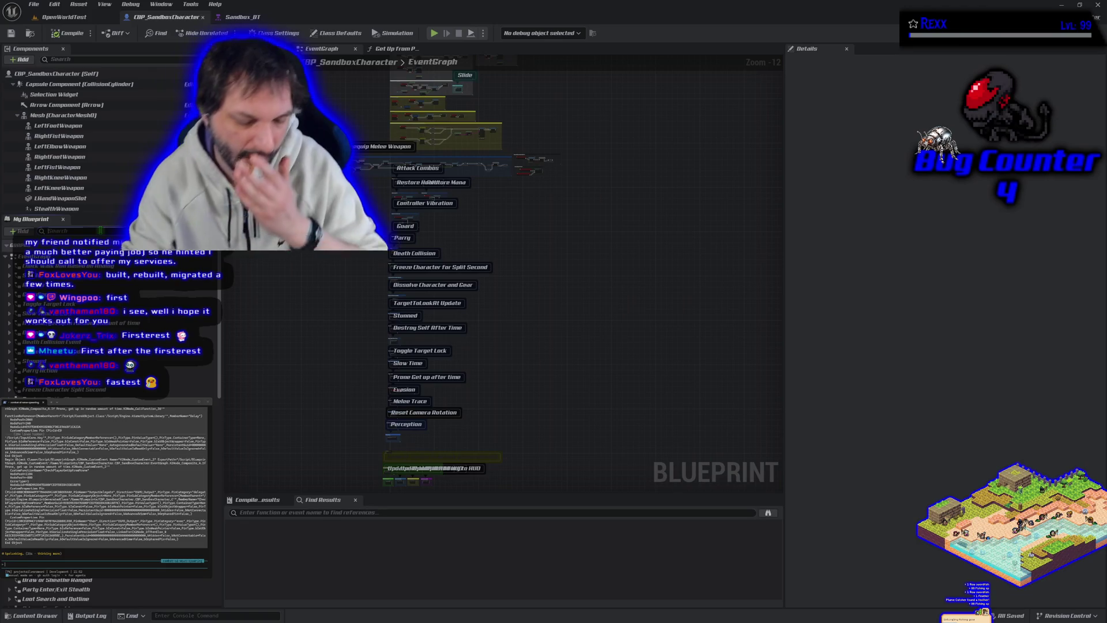
pyautogui.write('pl')
pyautogui.press('BackSpace')
pyautogui.write('rone')
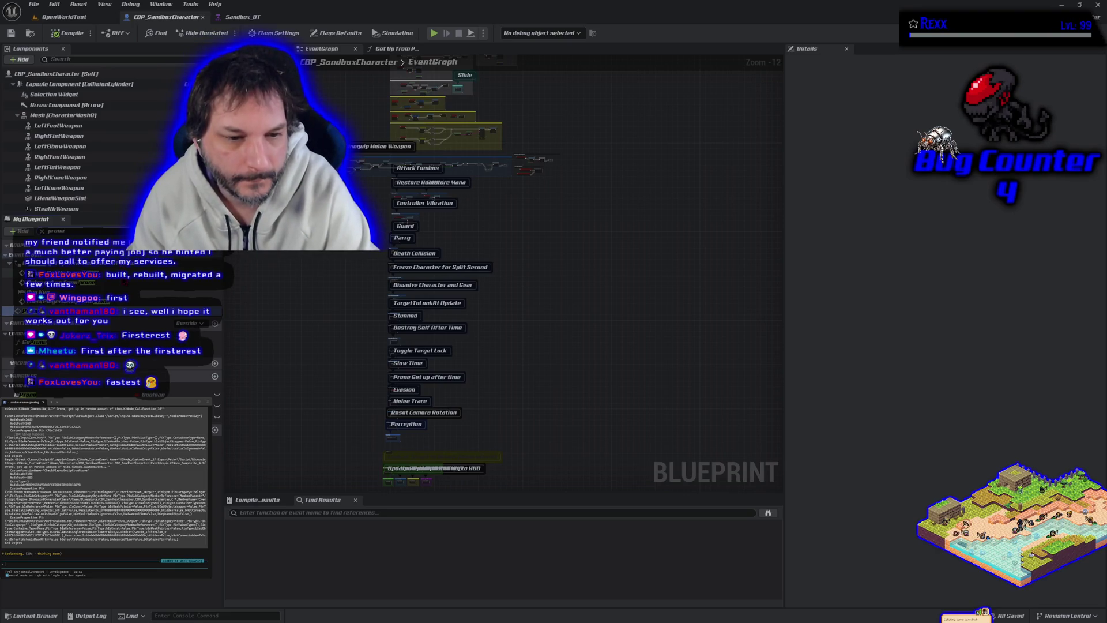
pyautogui.doubleClick(34, 342)
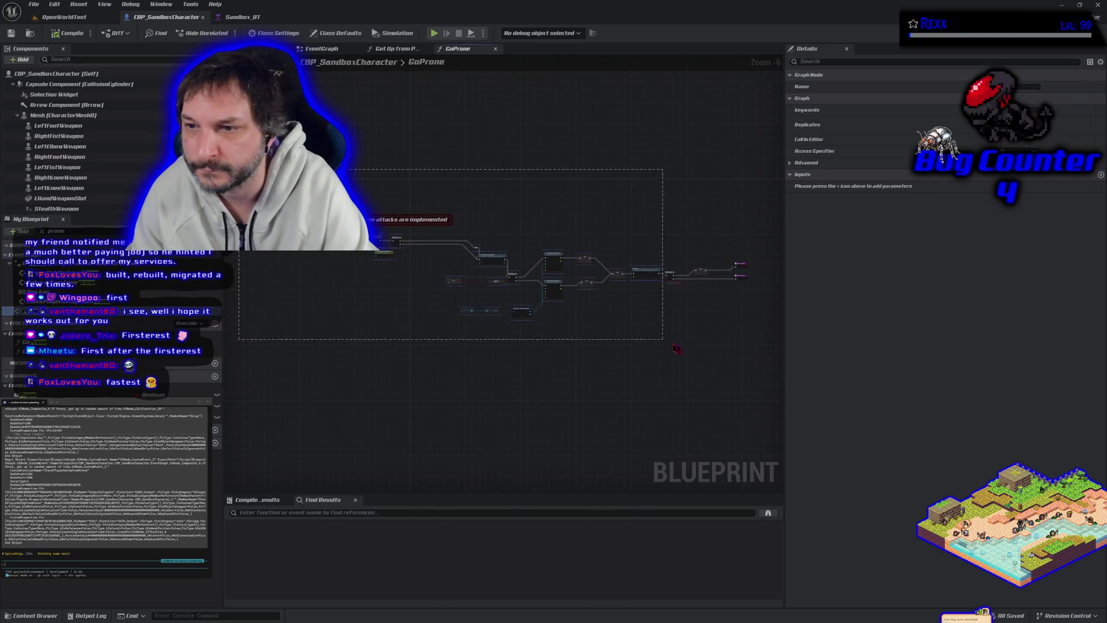
# Step: Paste the GoProne blueprint text into the assistant, accept the long paste, and view the logic's start
pyautogui.click(494, 324)
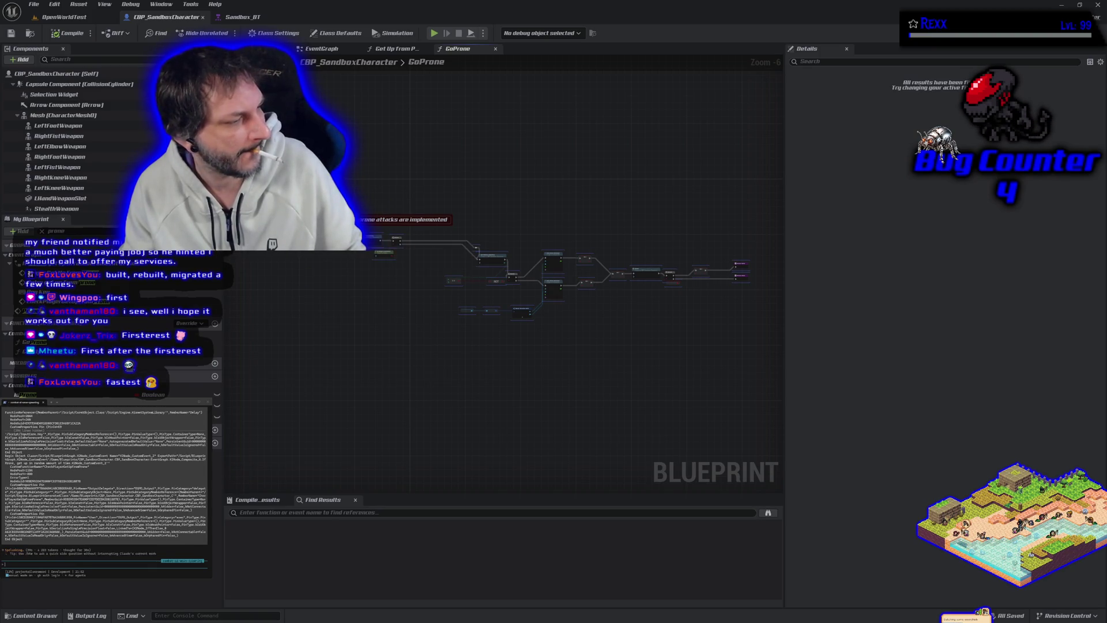
pyautogui.hotkey('ctrl', 'v')
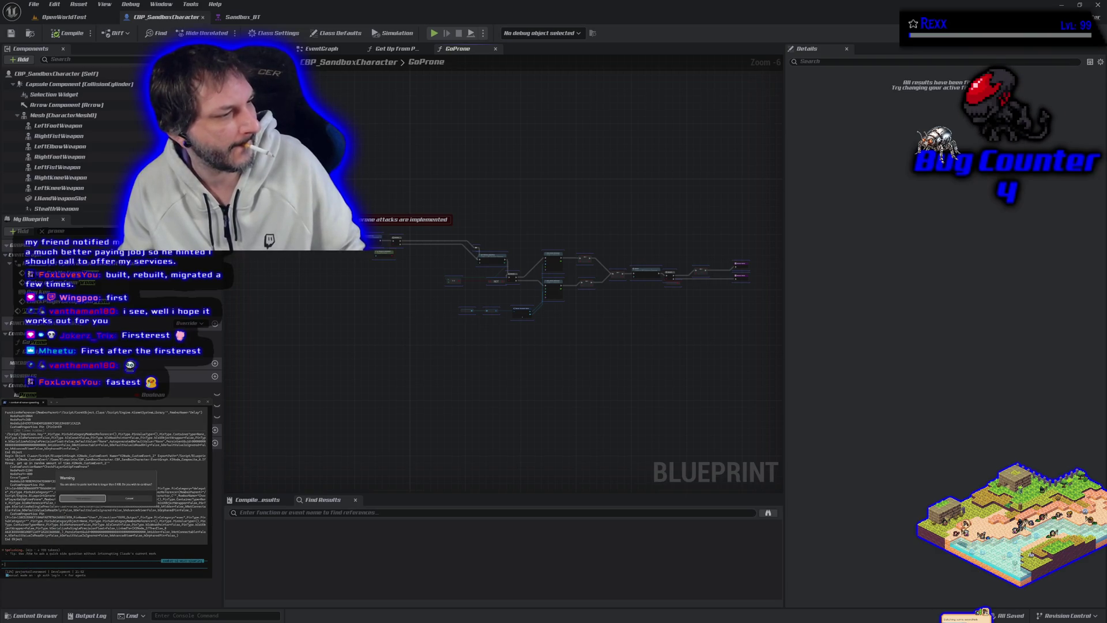
pyautogui.press('Return')
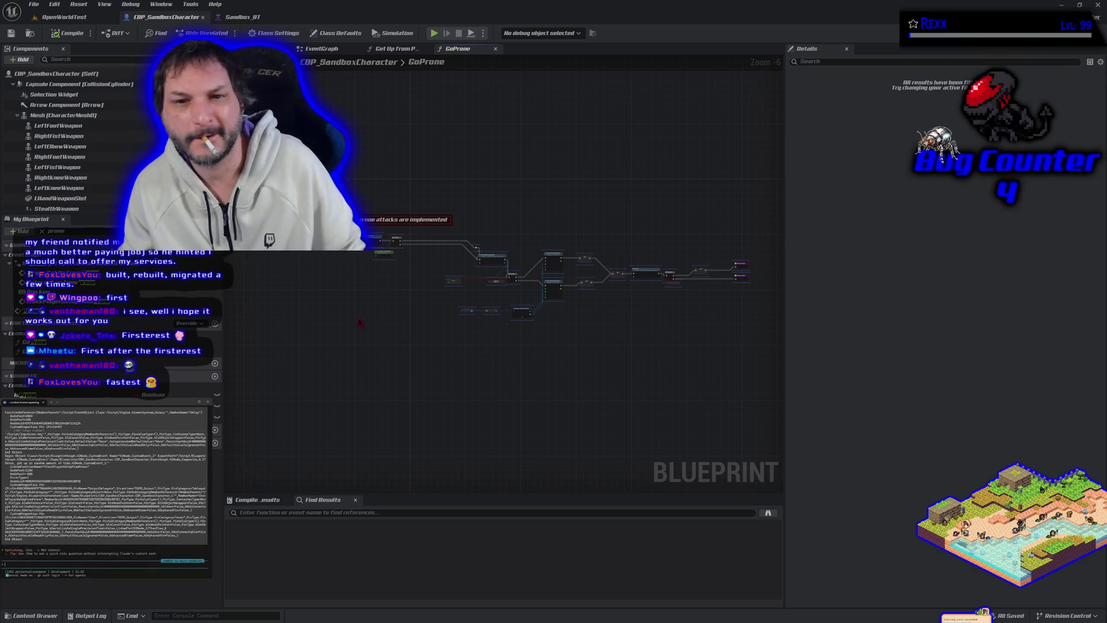
pyautogui.scroll(3, 358, 321)
pyautogui.moveTo(442, 302)
pyautogui.mouseDown()
pyautogui.moveTo(442, 353)
pyautogui.moveTo(526, 388)
pyautogui.moveTo(339, 346)
pyautogui.moveTo(502, 413)
pyautogui.moveTo(390, 403)
pyautogui.moveTo(558, 383)
pyautogui.moveTo(558, 305)
pyautogui.mouseUp()
pyautogui.scroll(2, 559, 383)
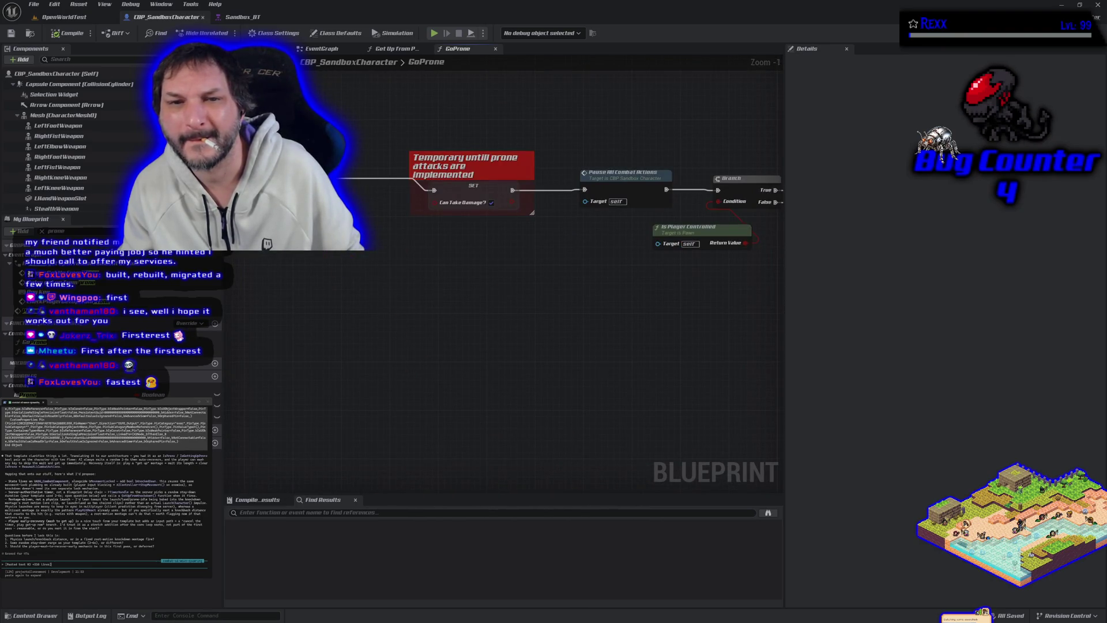
# Step: Find all references to GoProne and jump to its use inside Take Damage
pyautogui.rightClick(293, 169)
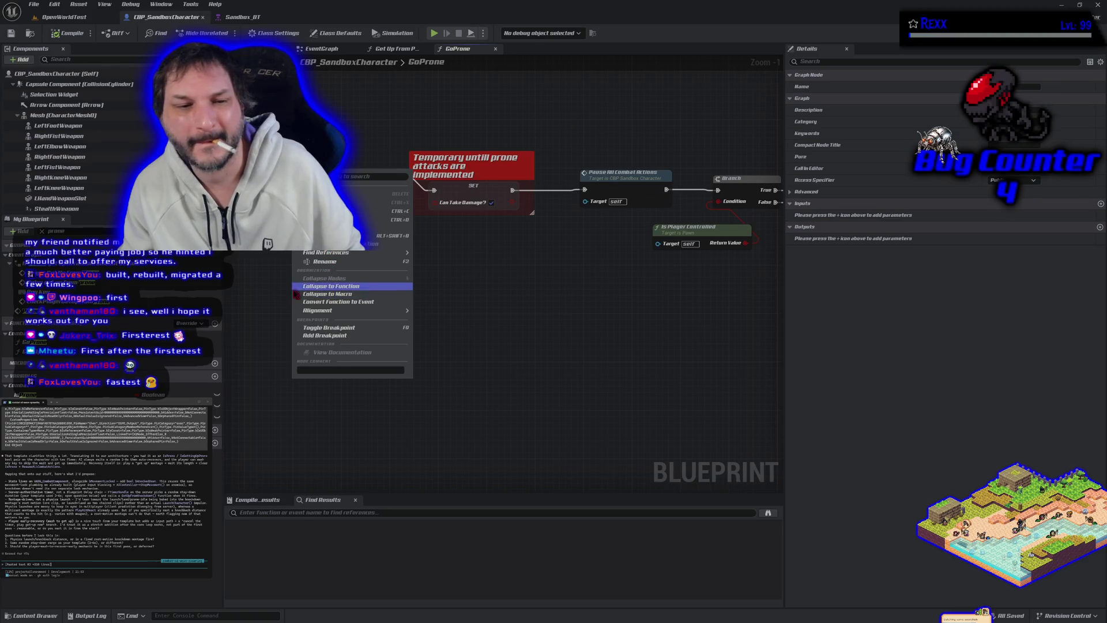
pyautogui.click(40, 342)
pyautogui.rightClick(65, 344)
pyautogui.press('Escape')
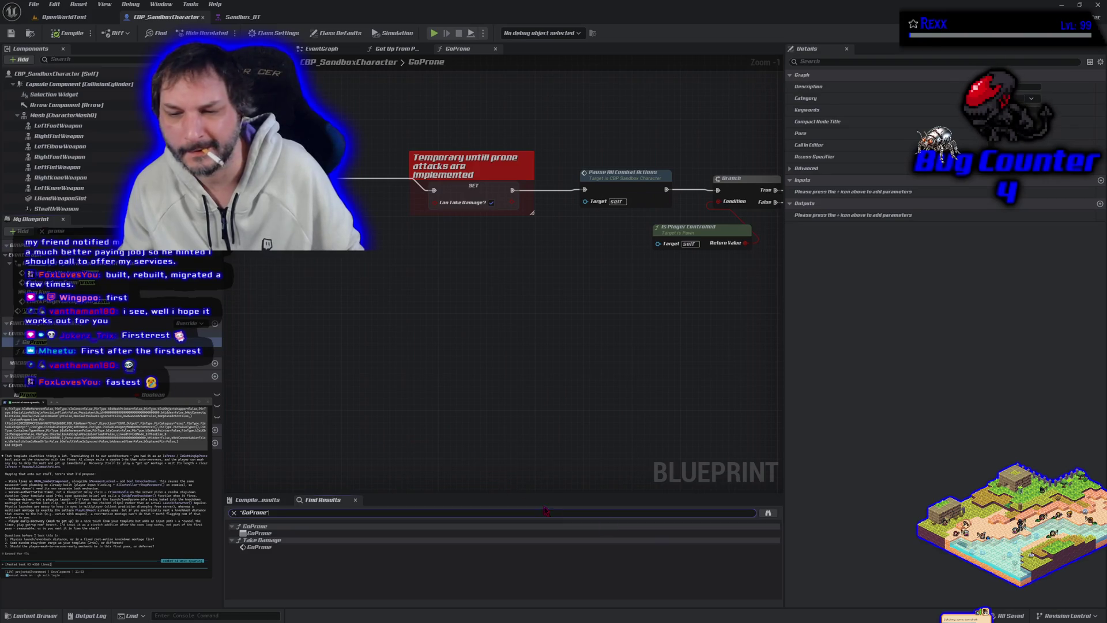
pyautogui.click(297, 538)
# Step: Jump to the GoProne call in Take Damage, zoom out over the graph, and submit the pending text
pyautogui.click(293, 547)
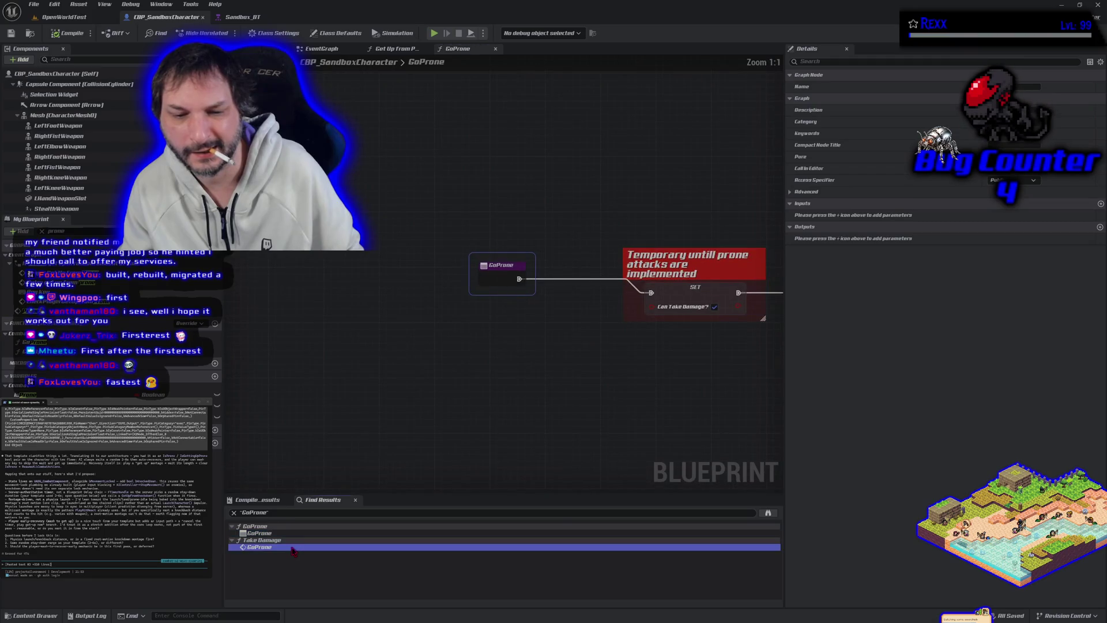
pyautogui.scroll(-3, 418, 419)
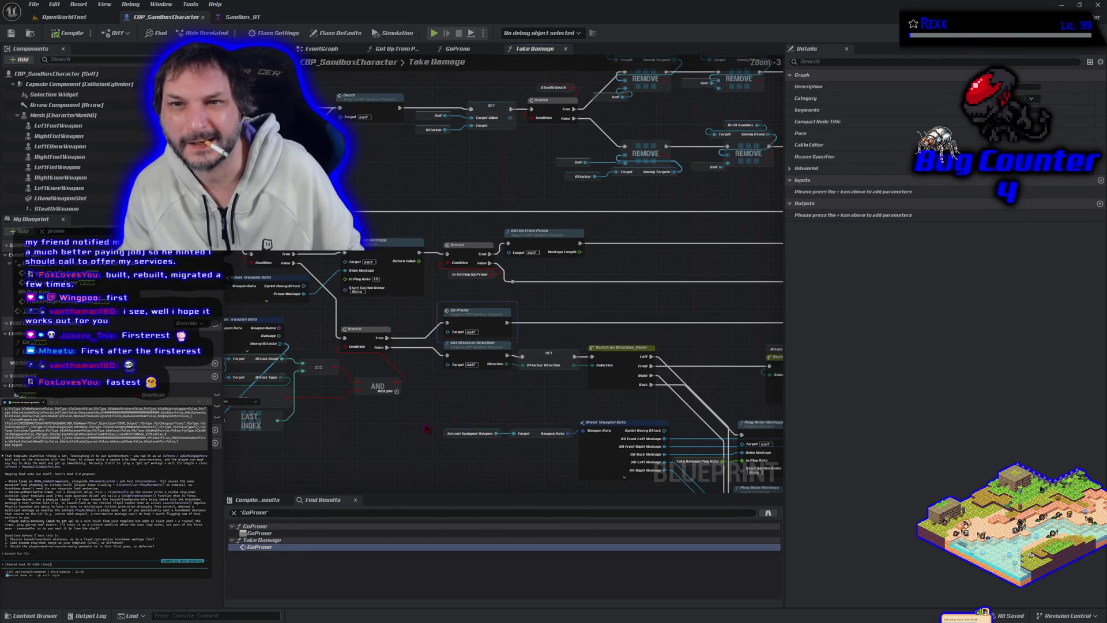
pyautogui.scroll(-1, 418, 420)
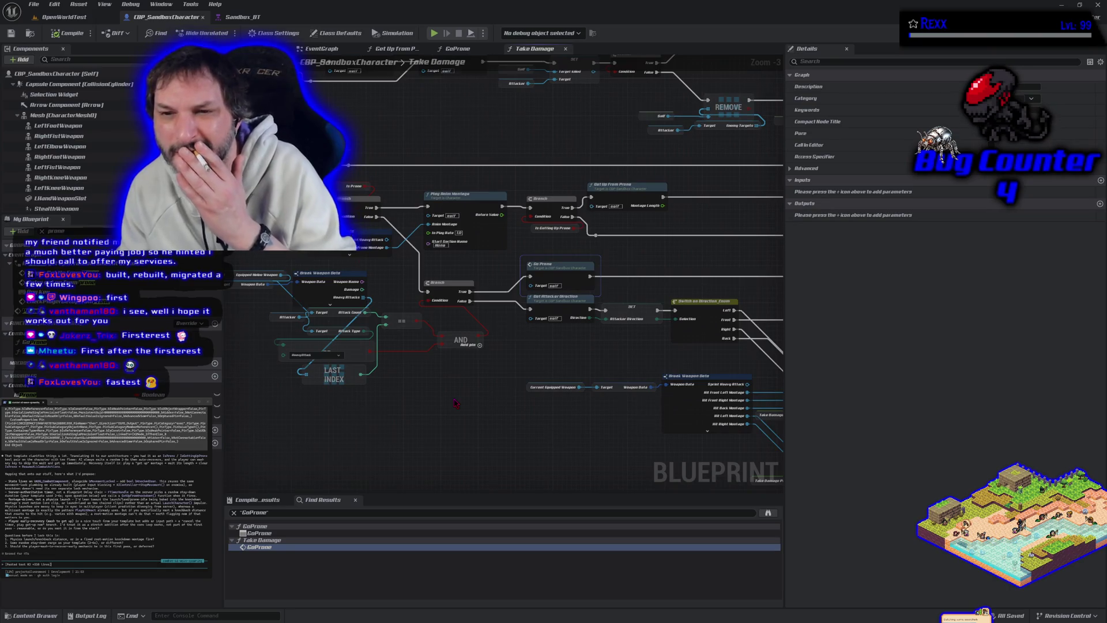
pyautogui.scroll(-1, 455, 404)
pyautogui.scroll(-7, 455, 404)
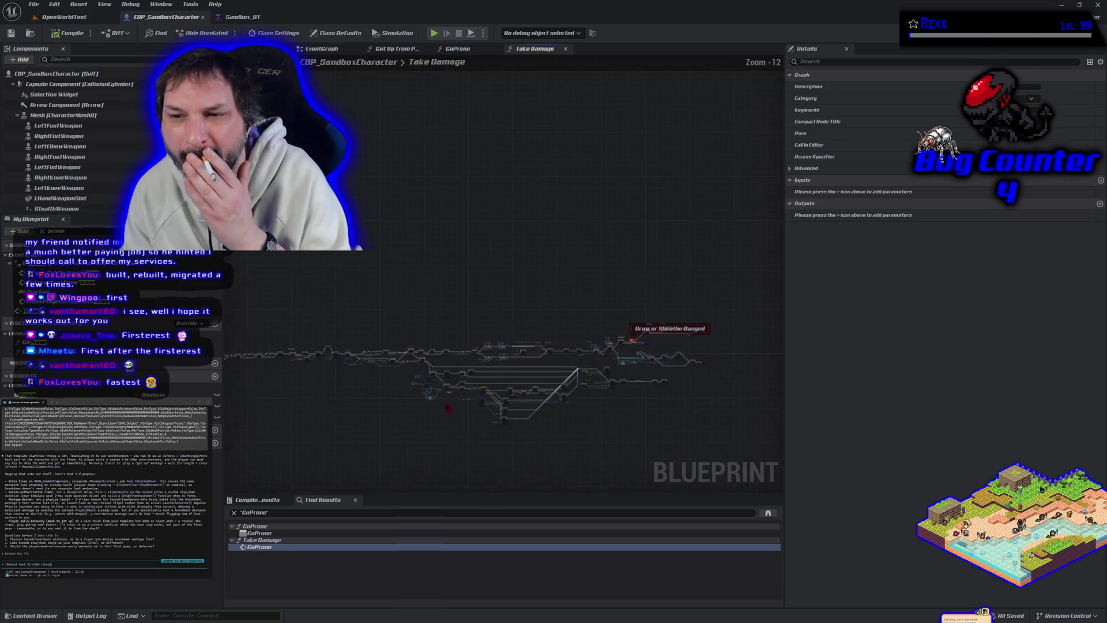
pyautogui.moveTo(435, 428)
pyautogui.mouseDown()
pyautogui.moveTo(497, 396)
pyautogui.moveTo(472, 412)
pyautogui.mouseUp()
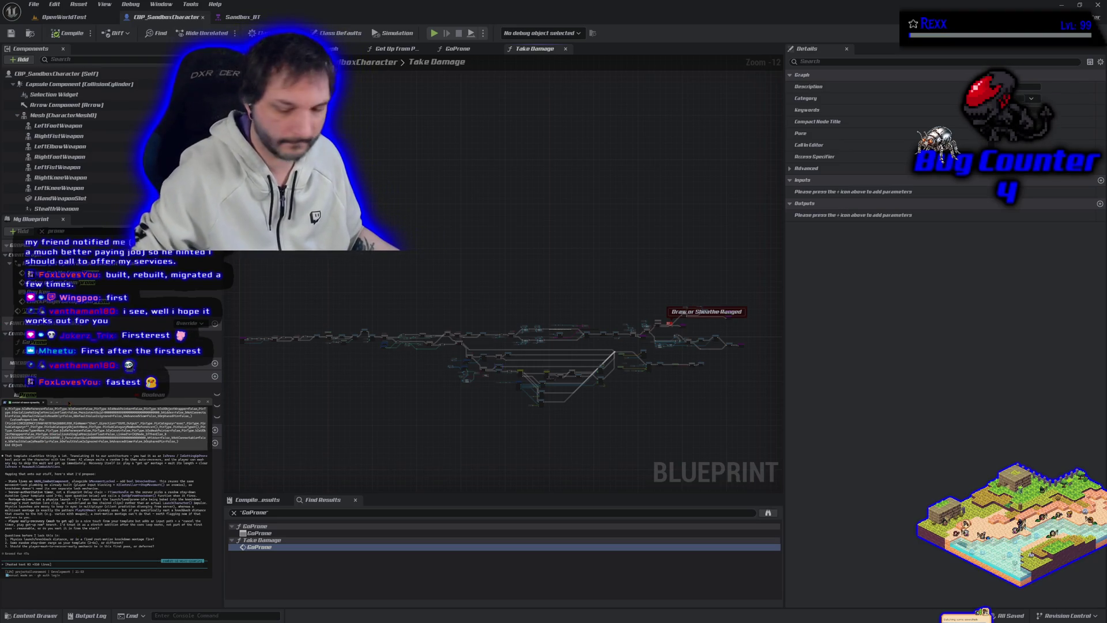
pyautogui.press('Return')
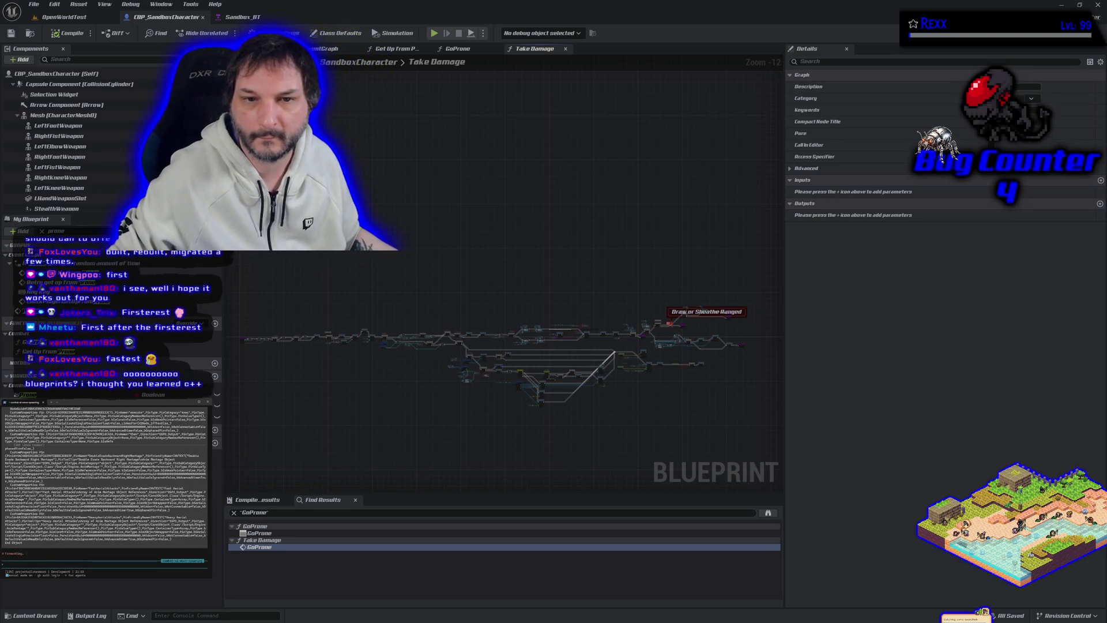
# Step: Box-select all Take Damage nodes and paste them into the terminal prompt, accepting the oversized paste
pyautogui.moveTo(231, 213)
pyautogui.mouseDown()
pyautogui.moveTo(613, 409)
pyautogui.moveTo(754, 421)
pyautogui.mouseUp()
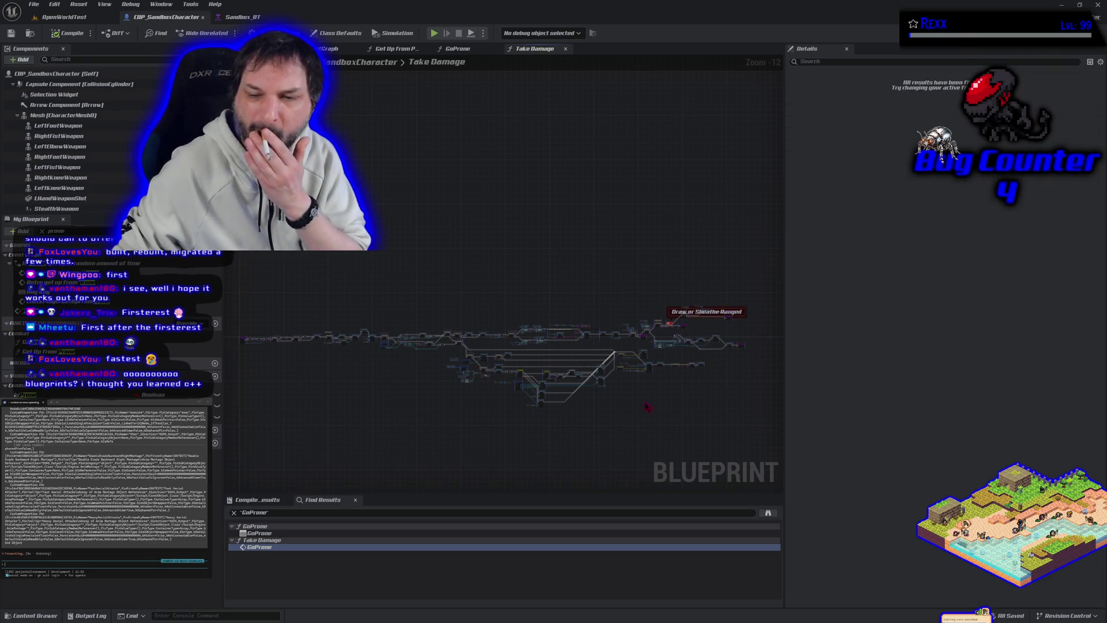
pyautogui.scroll(5, 586, 396)
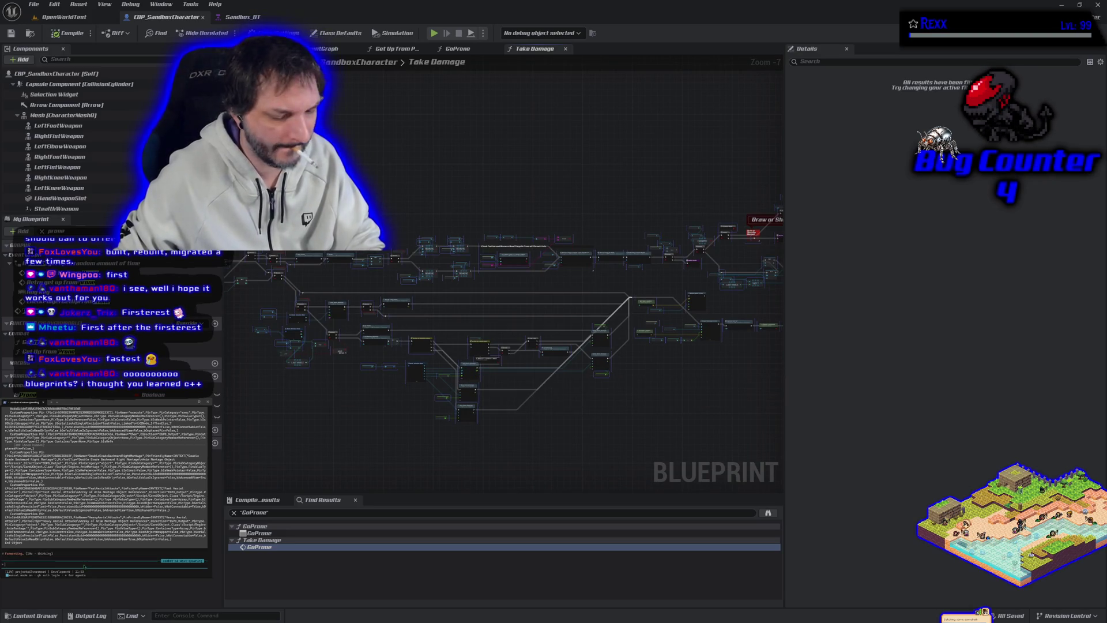
pyautogui.hotkey('ctrl', 'v')
pyautogui.press('Return')
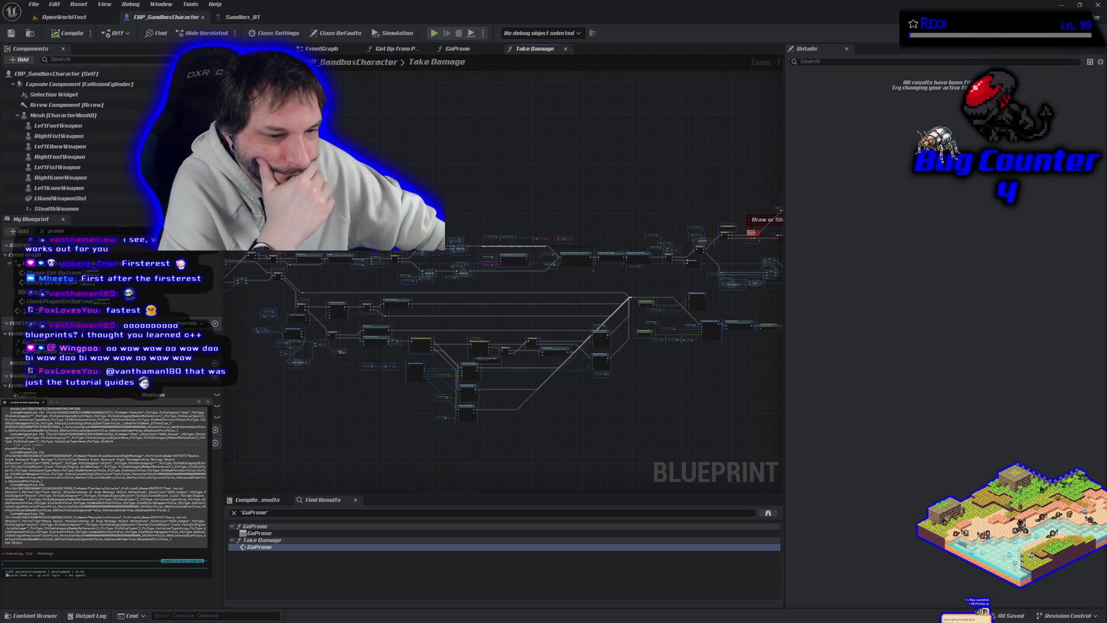
pyautogui.hotkey('ctrl', 'v')
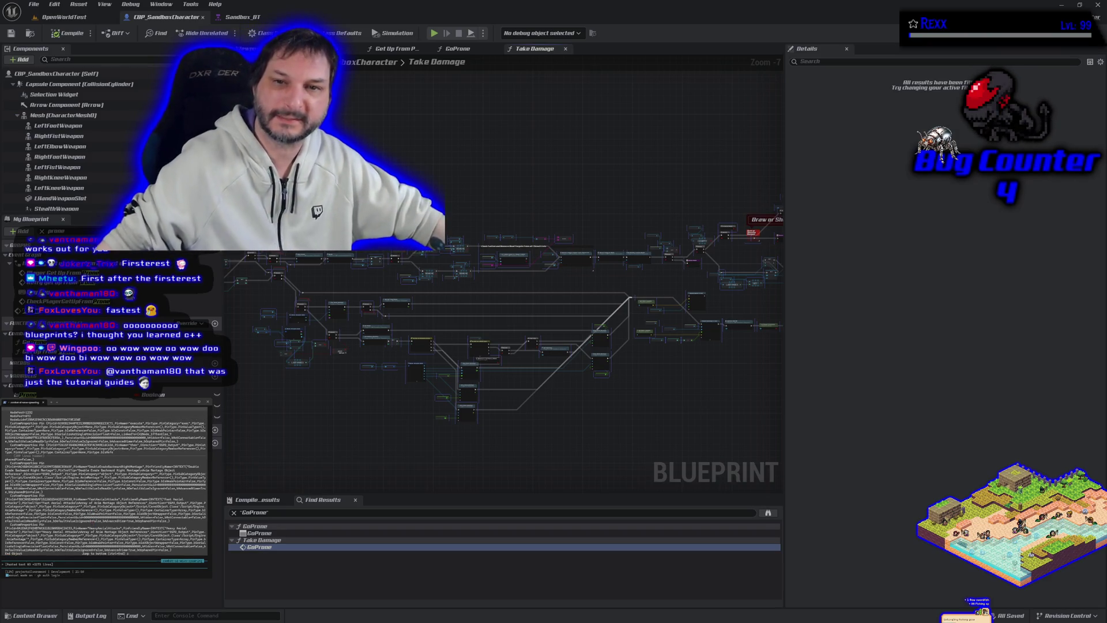
pyautogui.scroll(-3, 502, 288)
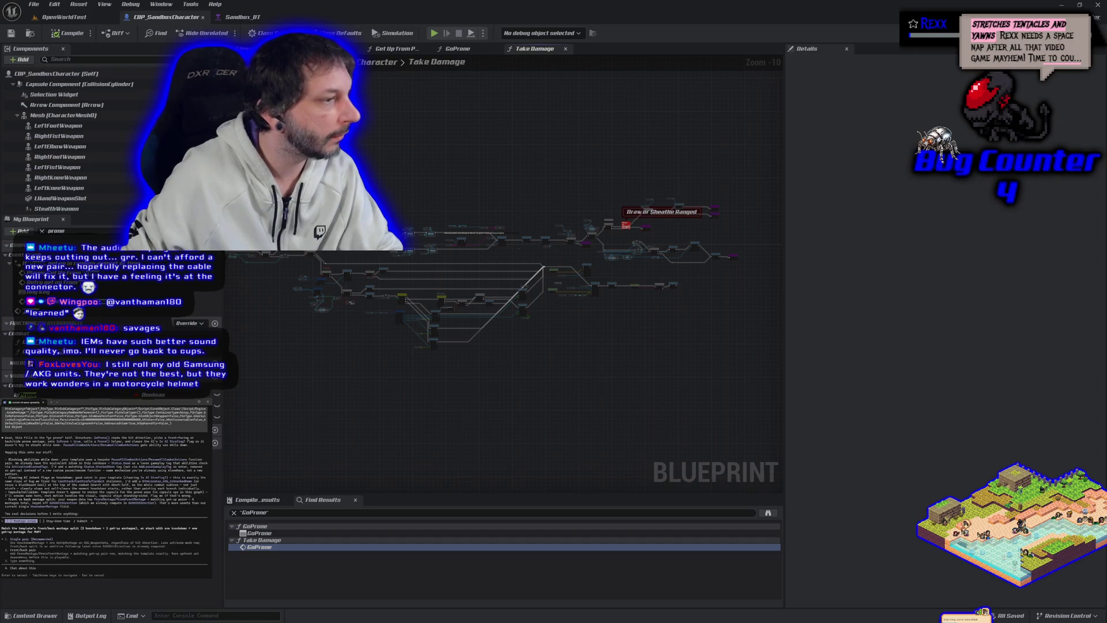
pyautogui.press('Escape')
pyautogui.hotkey('ctrl', 'v')
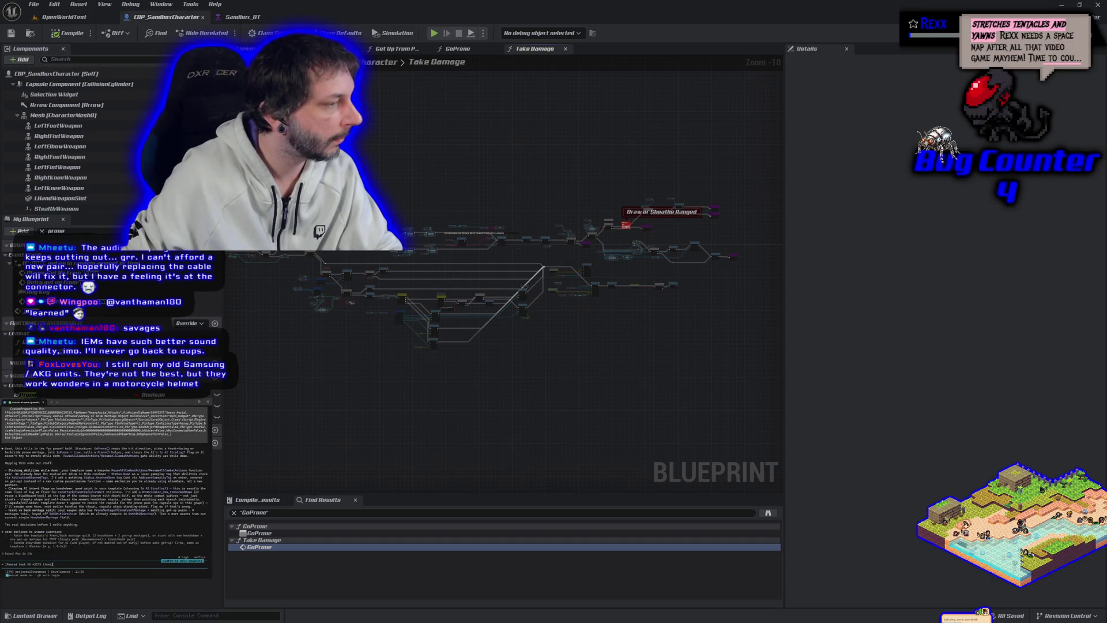
# Step: Send the pasted Take Damage graph, shrink the Unreal window to reveal Rider, then close the Blueprint editor
pyautogui.press('Return')
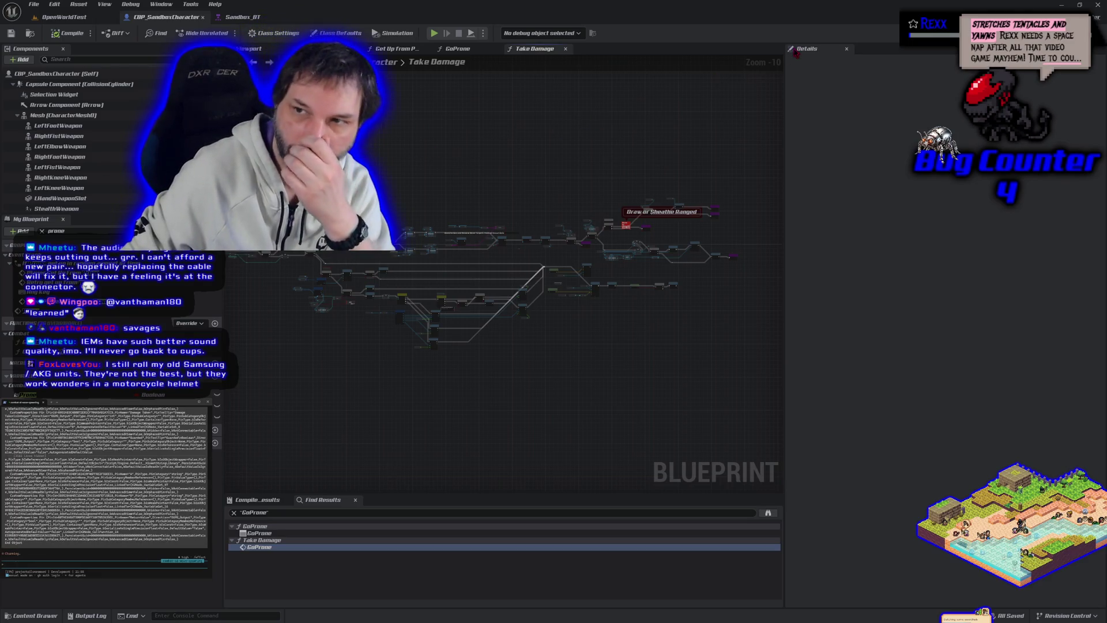
pyautogui.scroll(-1, 536, 189)
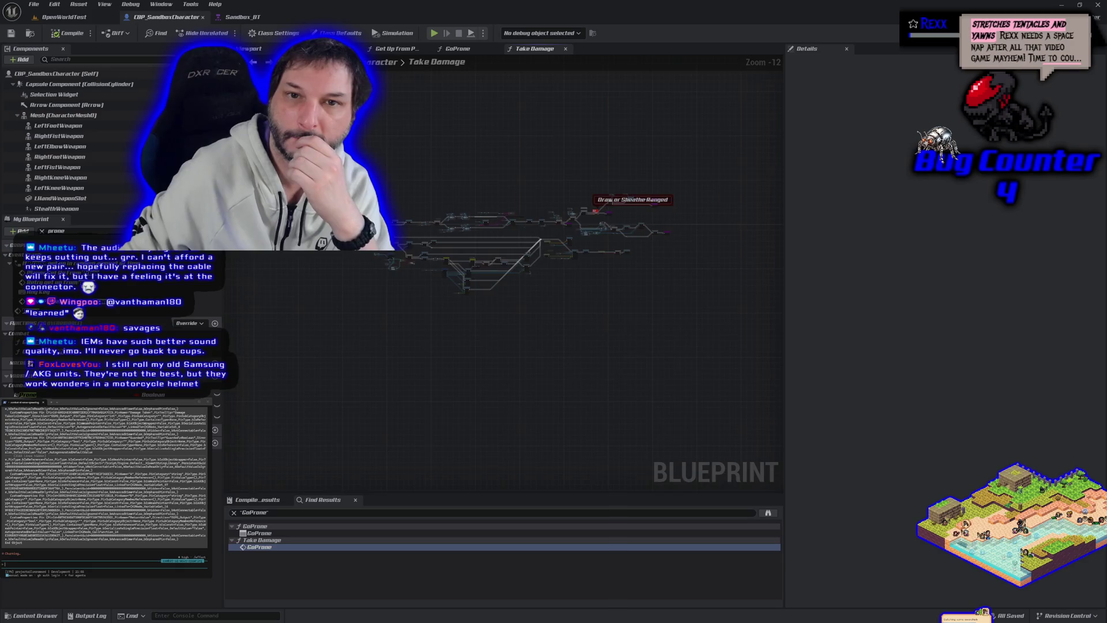
pyautogui.scroll(-1, 451, 188)
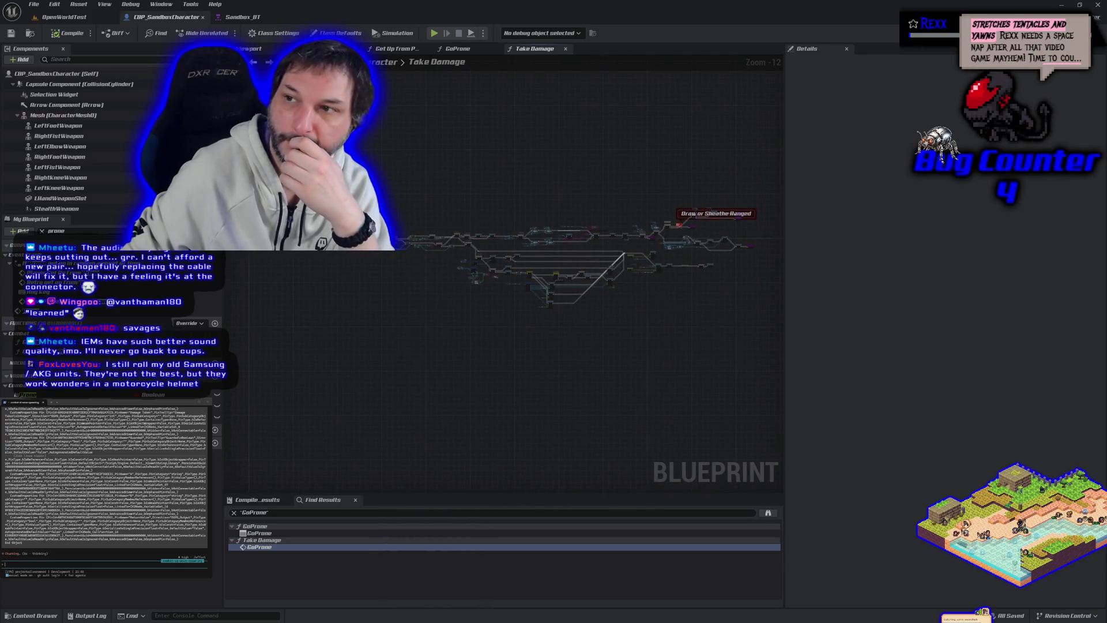
pyautogui.moveTo(942, 12)
pyautogui.mouseDown()
pyautogui.moveTo(930, 18)
pyautogui.moveTo(893, 153)
pyautogui.moveTo(848, 109)
pyautogui.mouseUp()
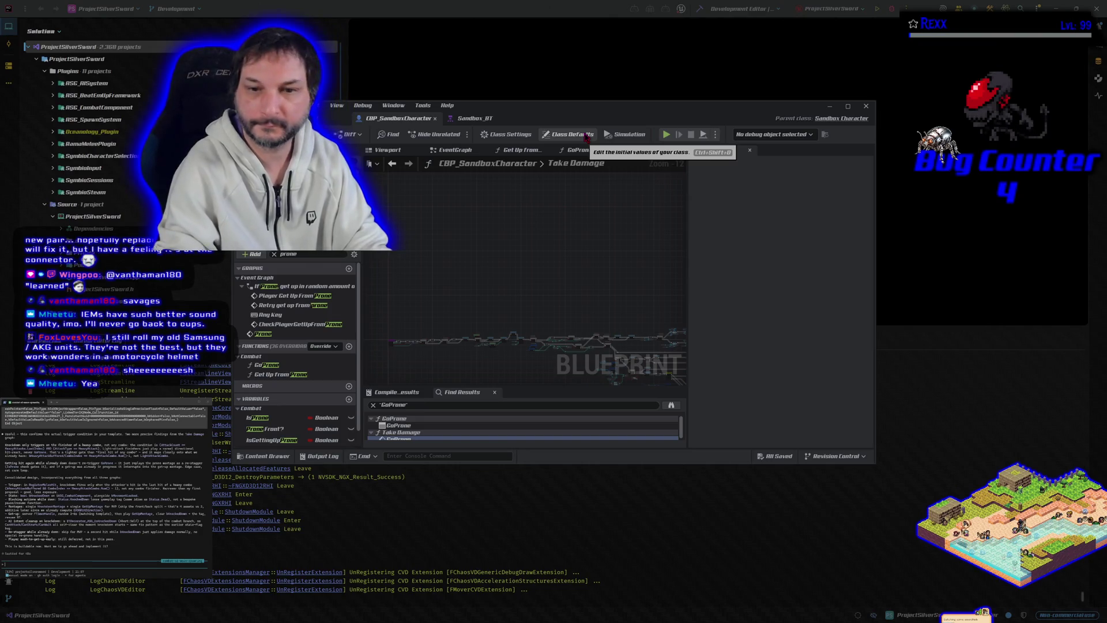
pyautogui.click(865, 106)
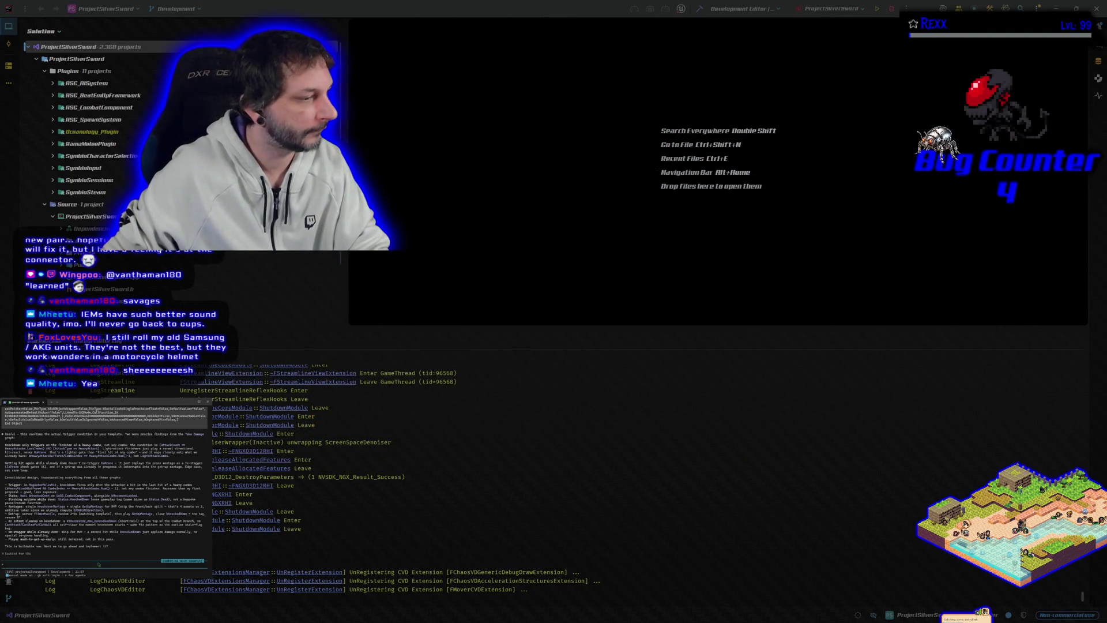
# Step: Finish writing the terminal-assistant note about enemy prone and knockdown logic in Rider
pyautogui.write('let')
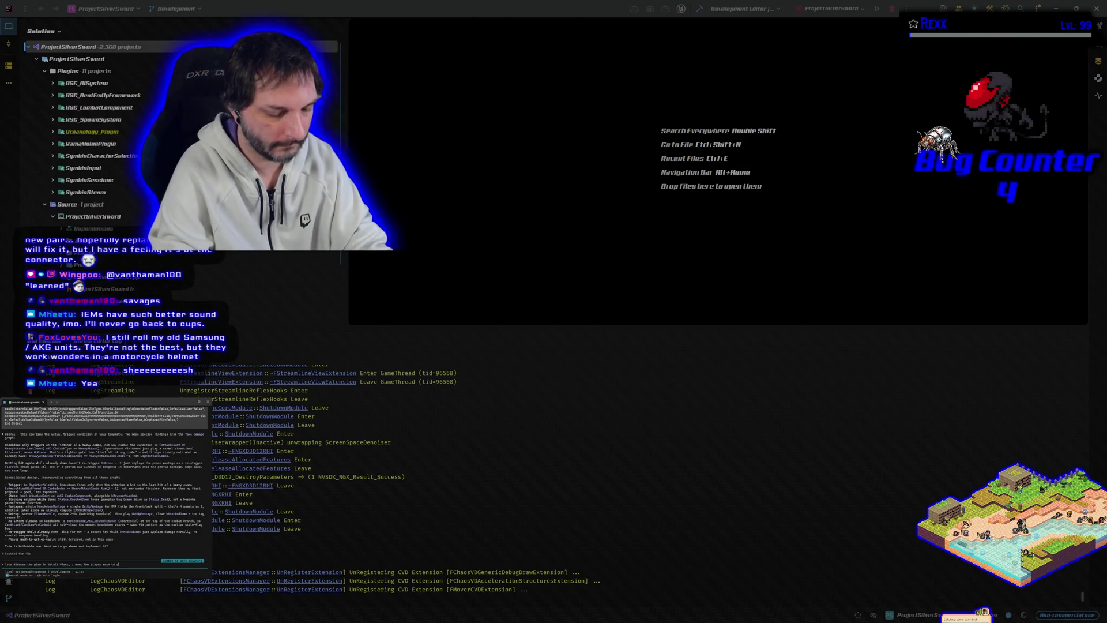
pyautogui.write('om prone, otherwise player should stay')
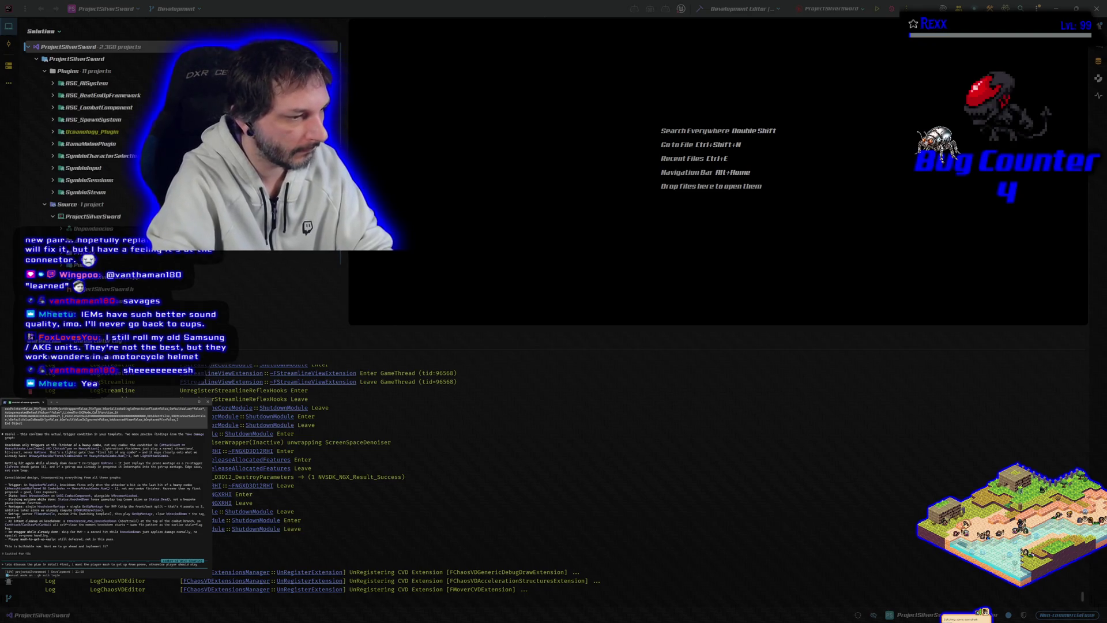
pyautogui.write('rone. tha')
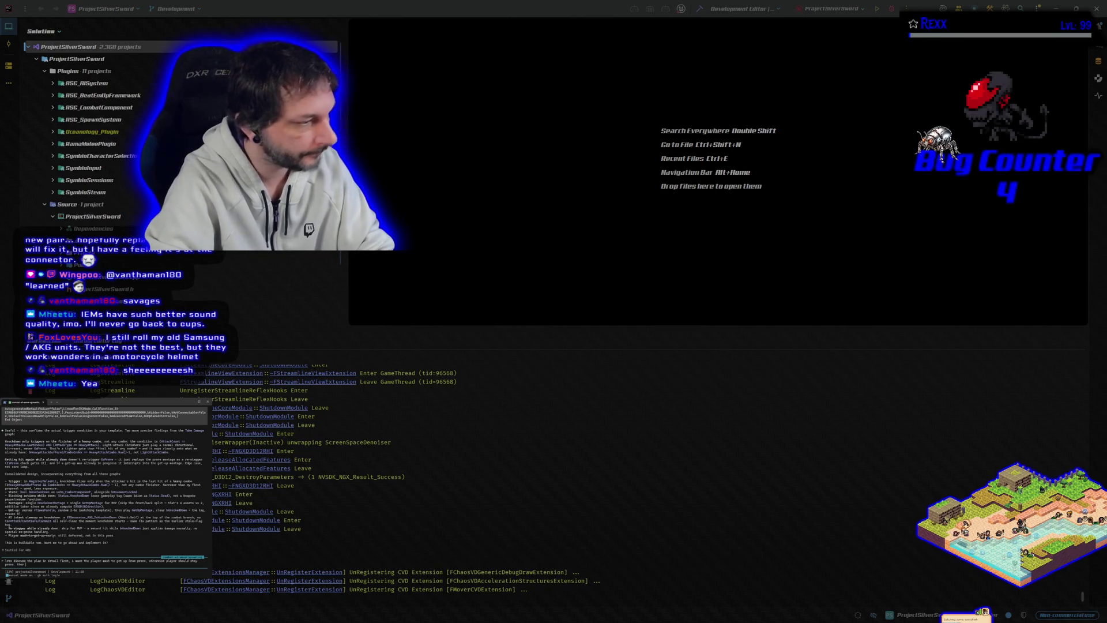
pyautogui.write(' the re')
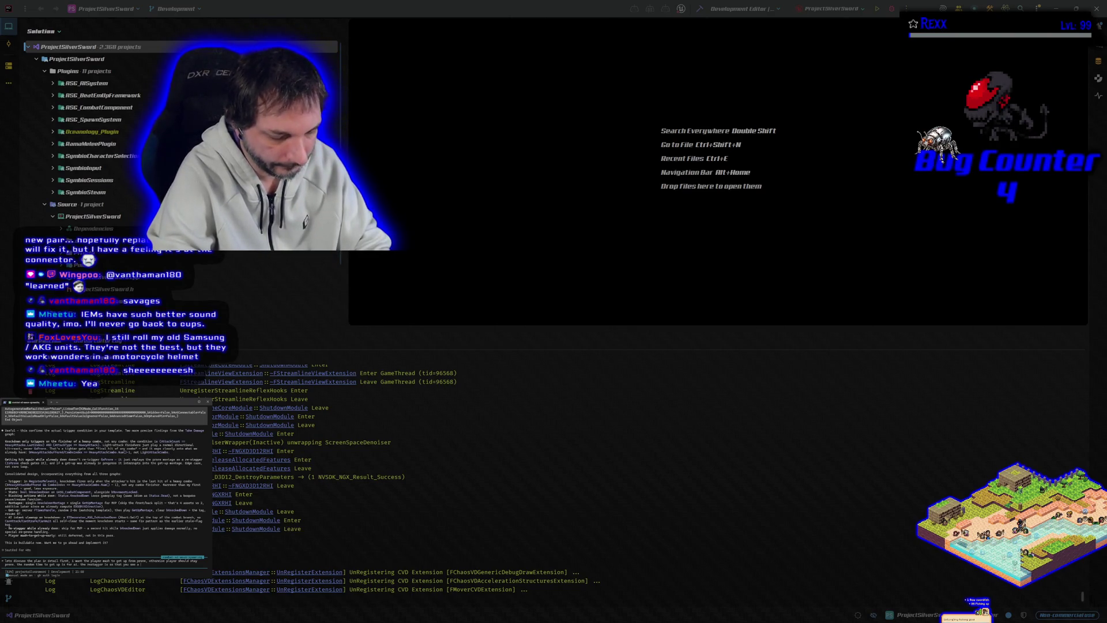
pyautogui.write('vis')
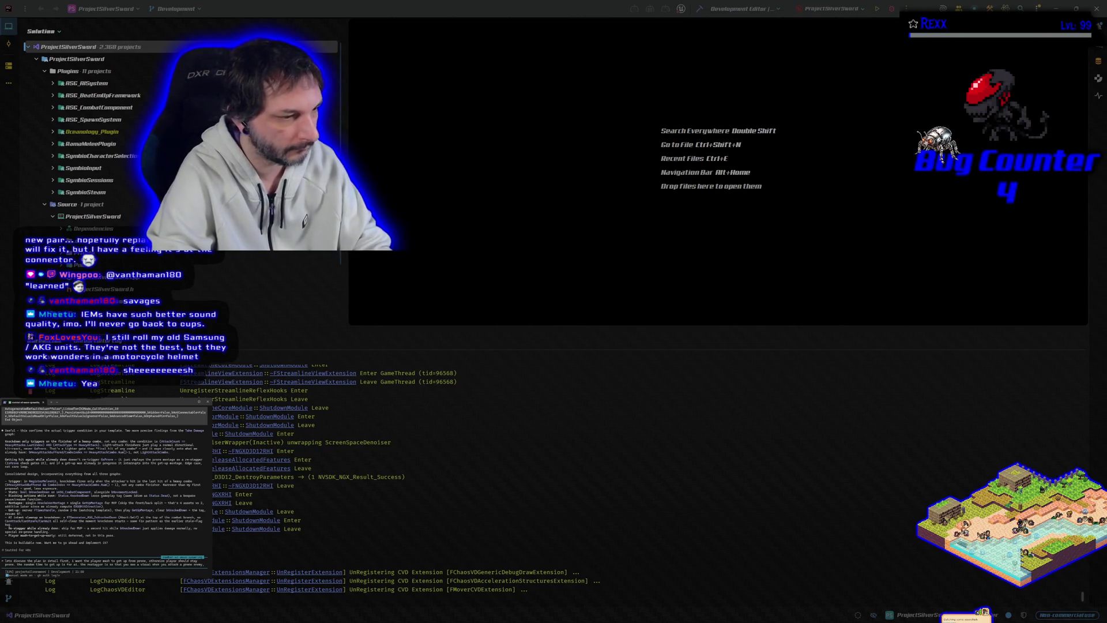
pyautogui.write('the')
pyautogui.press('BackSpace')
pyautogui.press('BackSpace')
pyautogui.press('BackSpace')
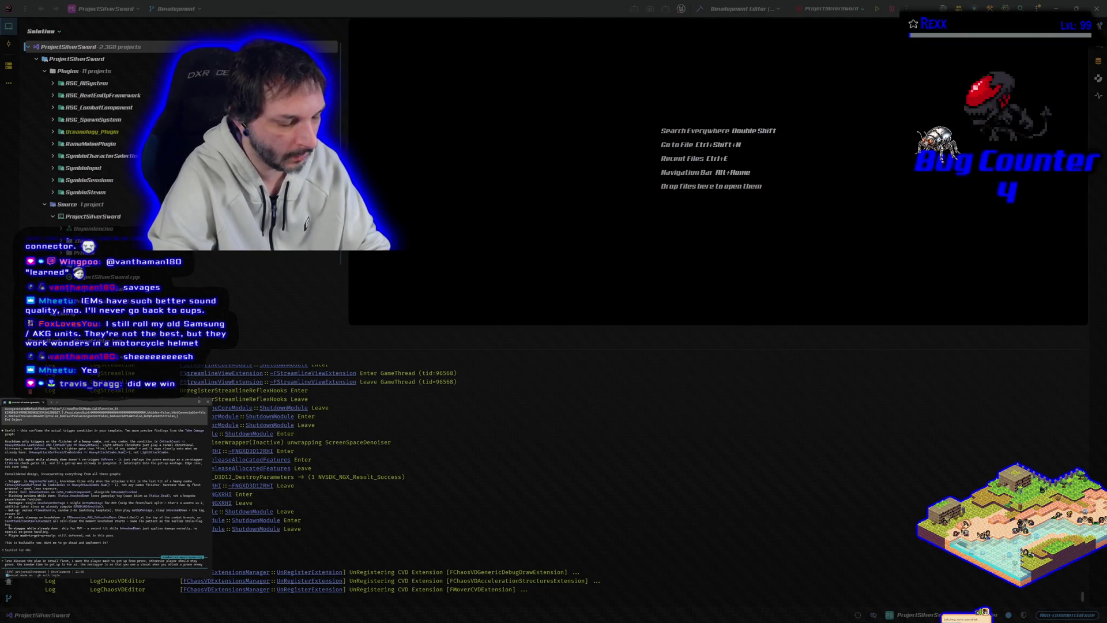
pyautogui.write('but so ma')
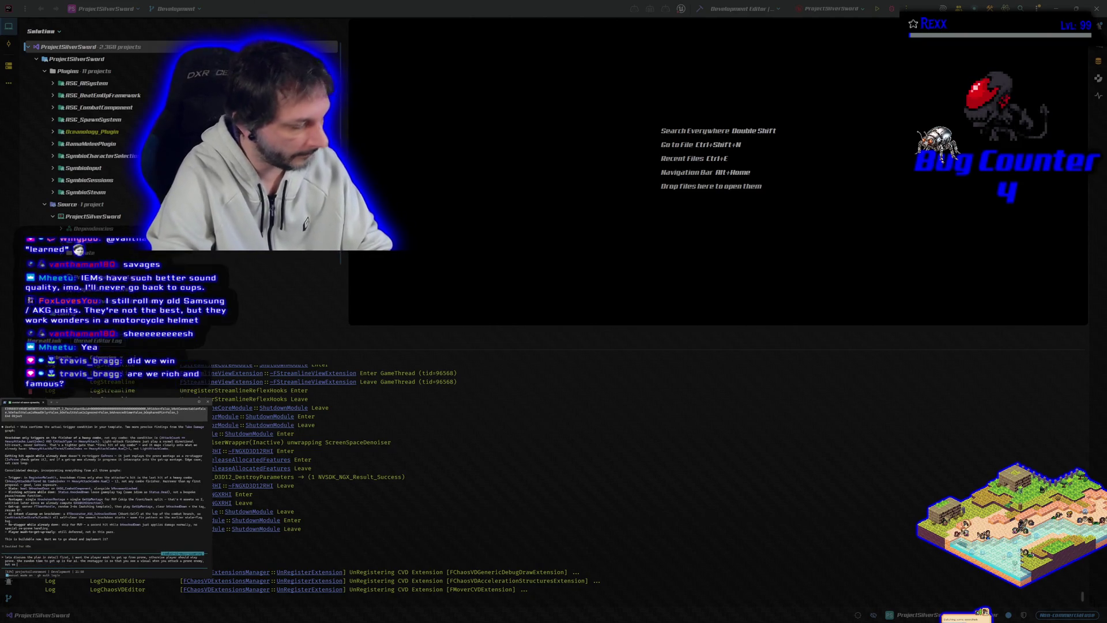
pyautogui.write('ve ')
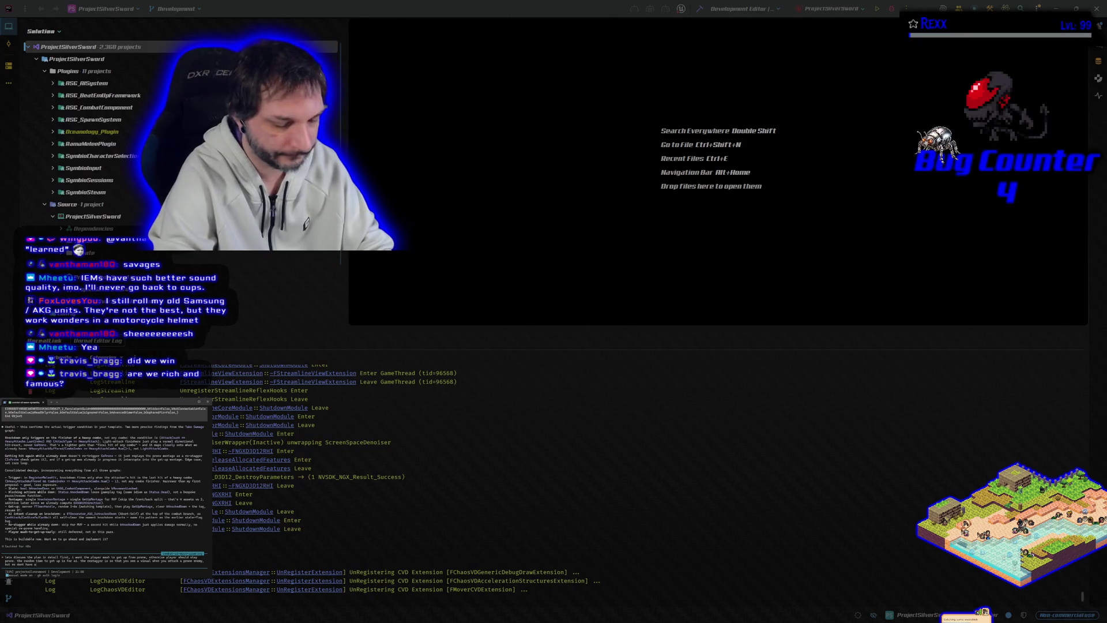
pyautogui.write('ny')
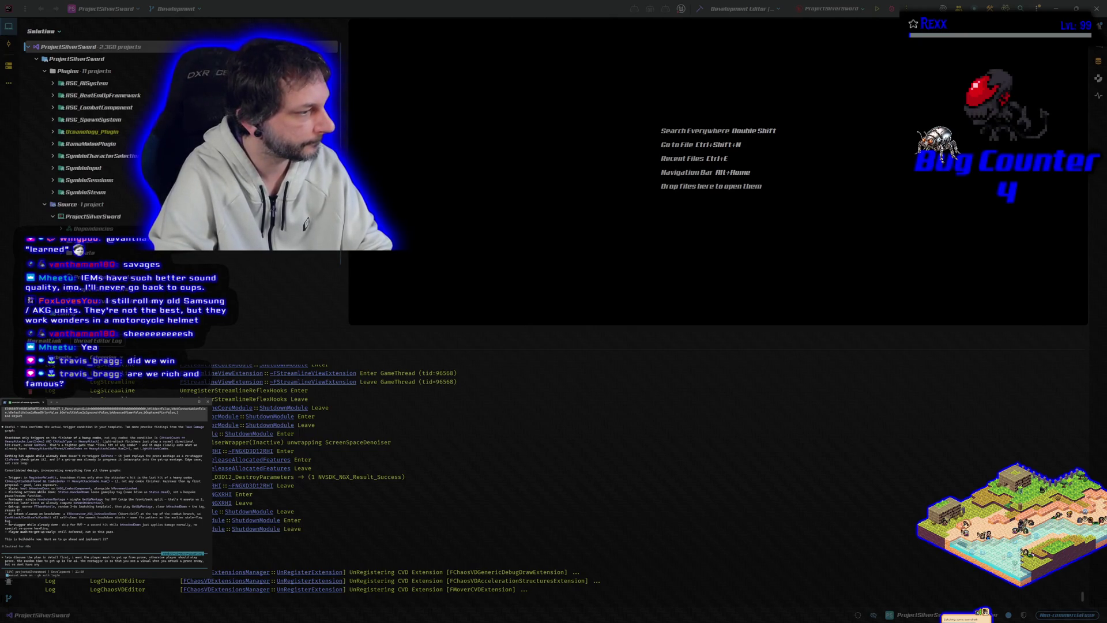
pyautogui.write(' logic for attacking')
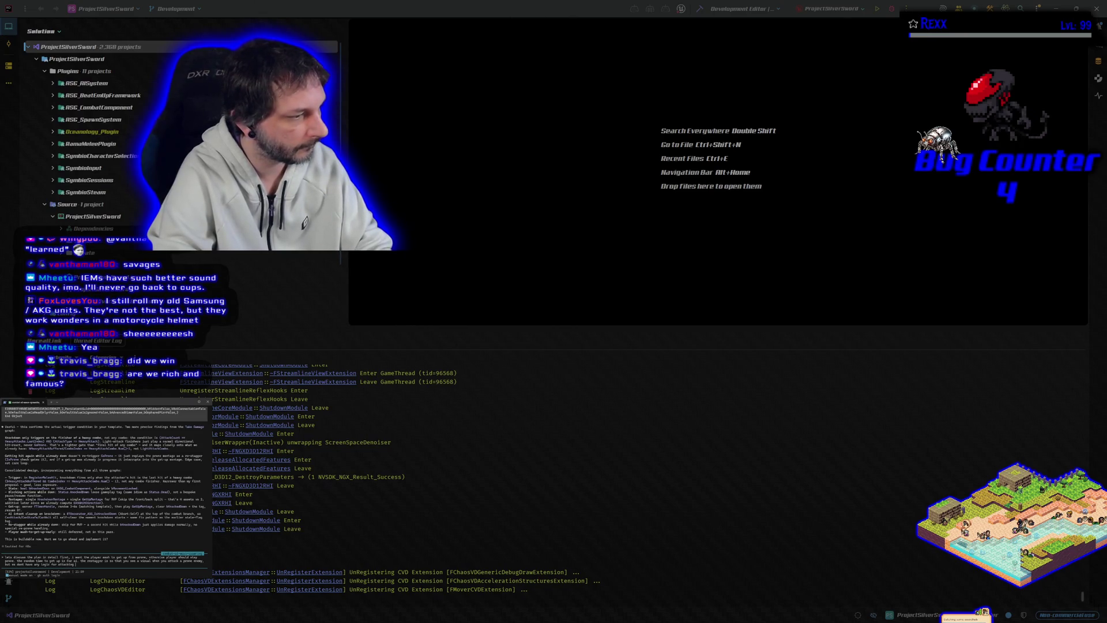
pyautogui.write('n enemy so the ground, which was a look at')
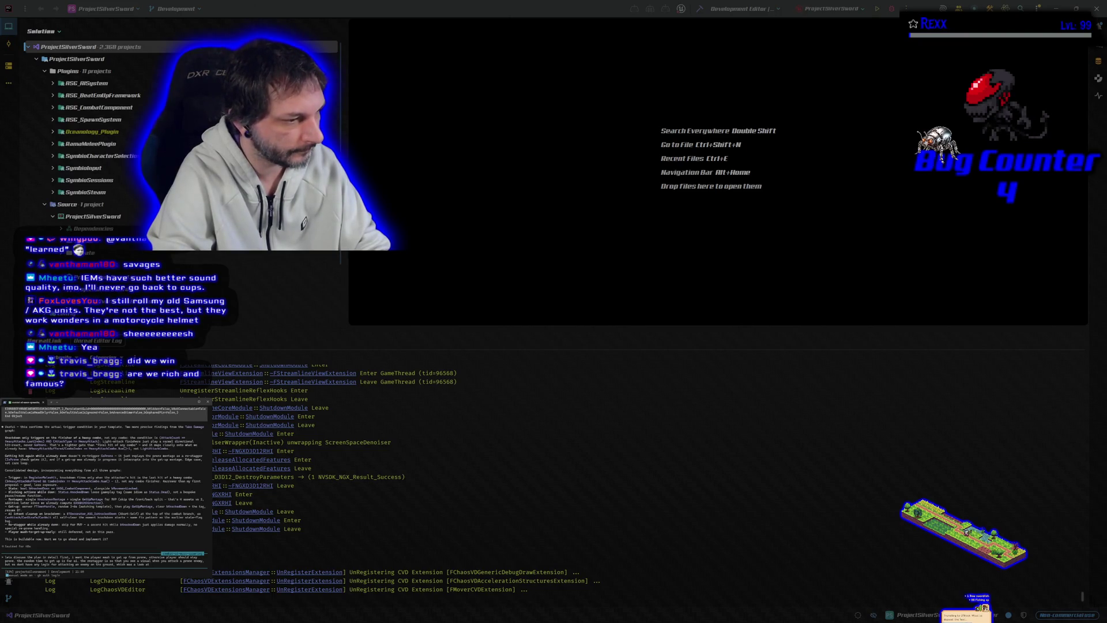
pyautogui.write('it')
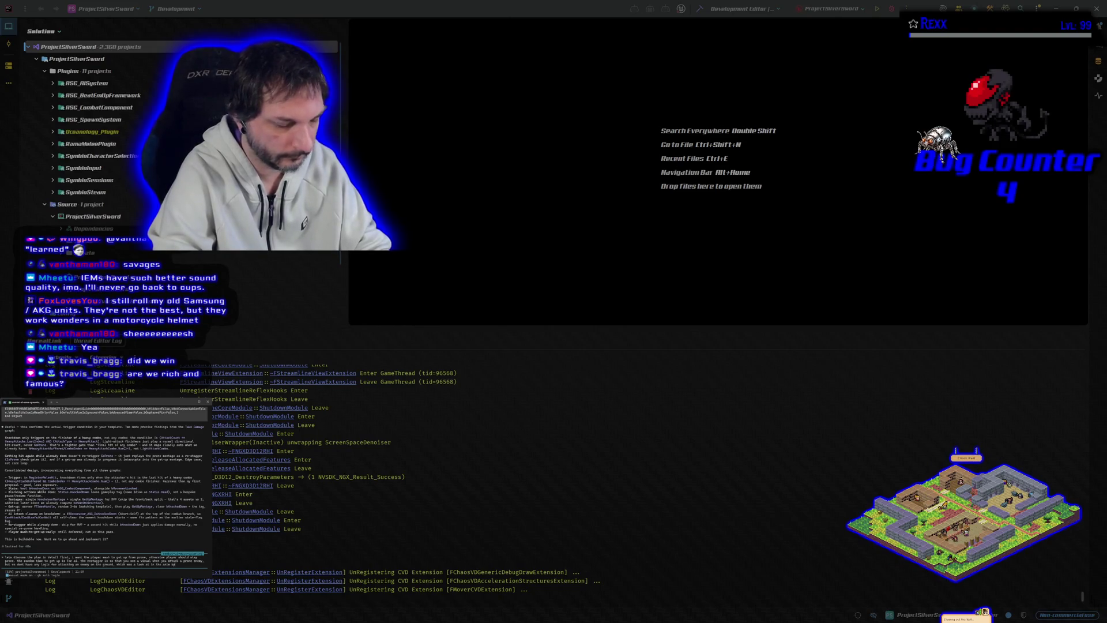
# Step: Send the note, then draft the follow-up 'Attack, Heavy Attack, and Jump only, not movement'
pyautogui.press('Return')
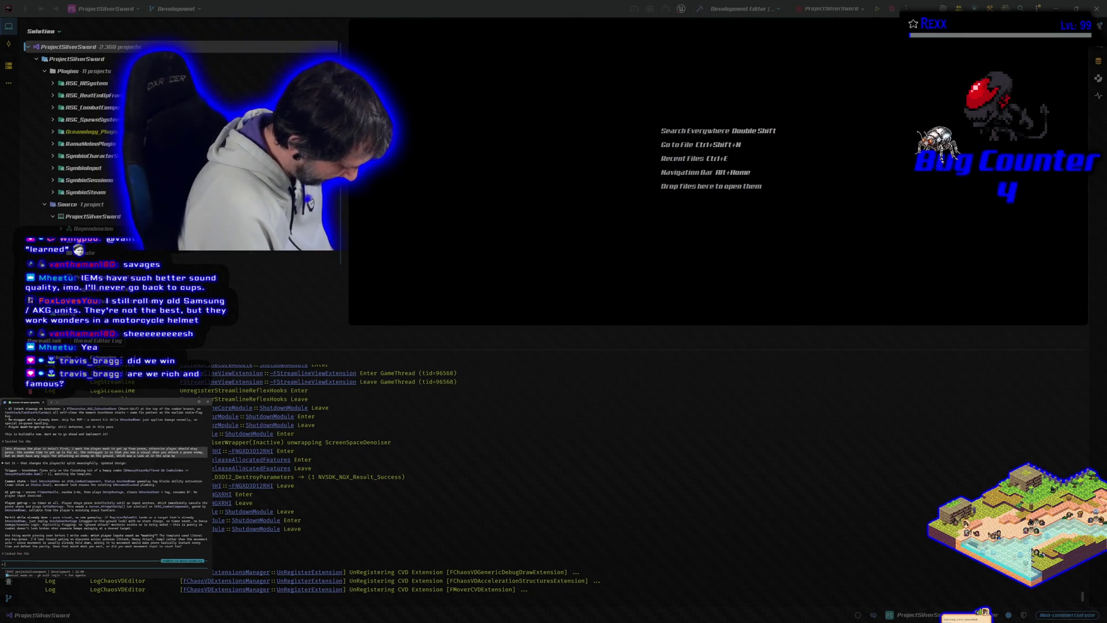
pyautogui.write('Attack, Heavy Attack, and Jump only, not movement')
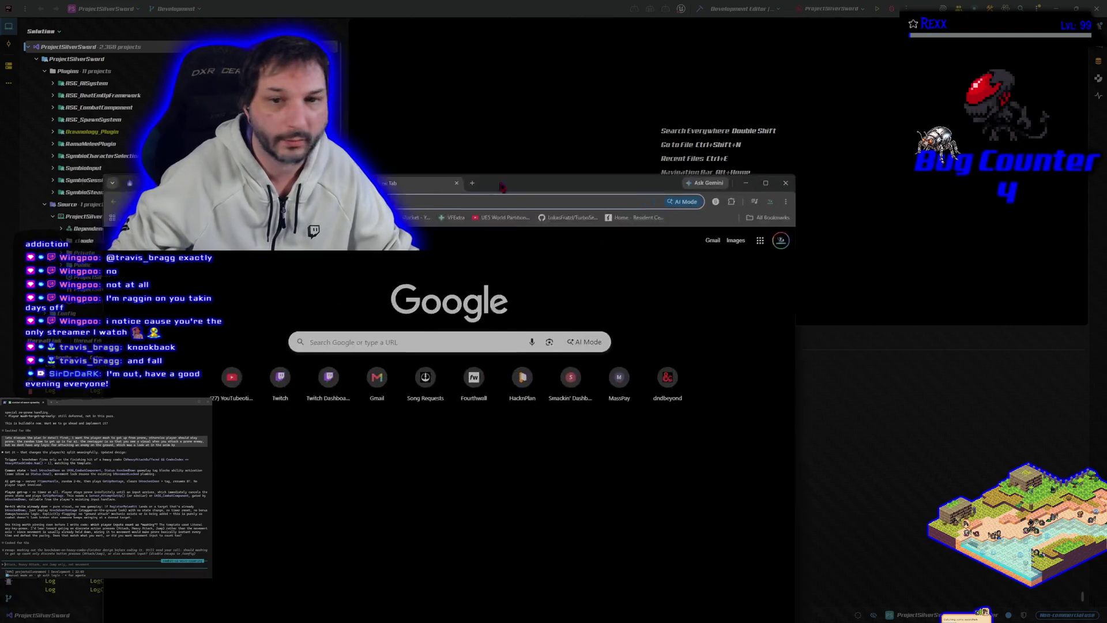
pyautogui.moveTo(498, 185)
pyautogui.mouseDown()
pyautogui.moveTo(558, 91)
pyautogui.moveTo(577, 86)
pyautogui.mouseUp()
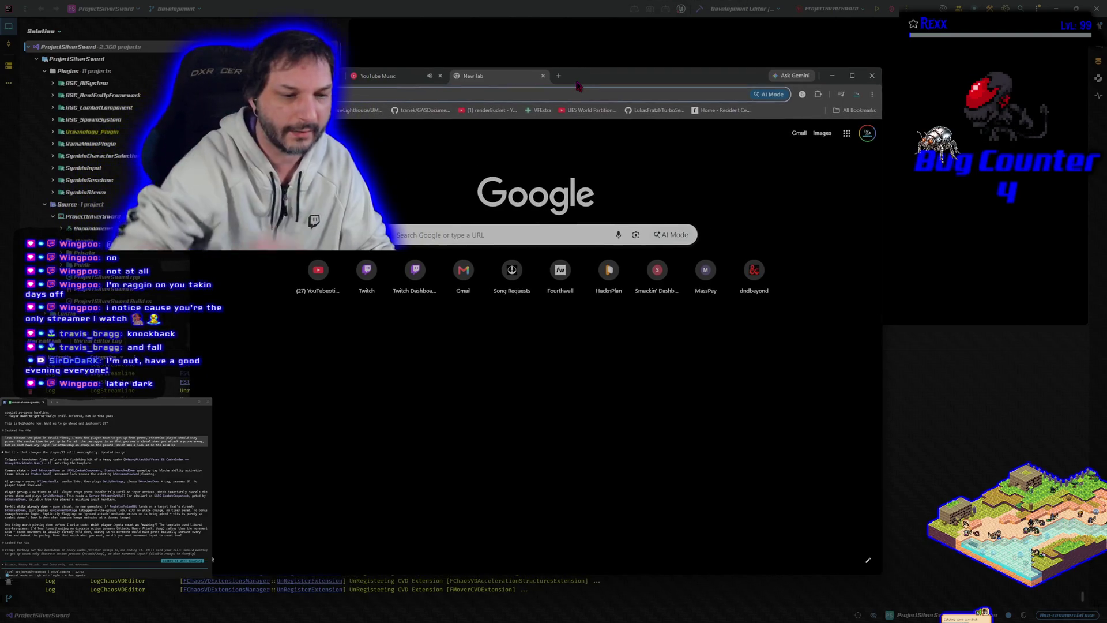
# Step: Bring Chrome forward and run a Google search for 'golden axe gameplay'
pyautogui.hotkey('alt', 'Tab')
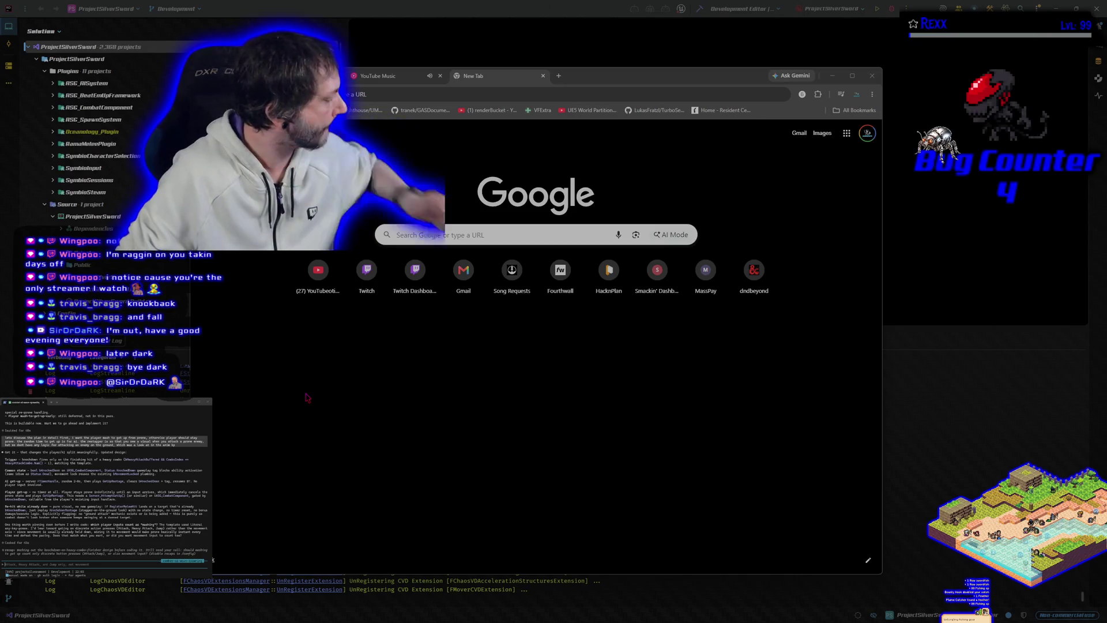
pyautogui.click(455, 337)
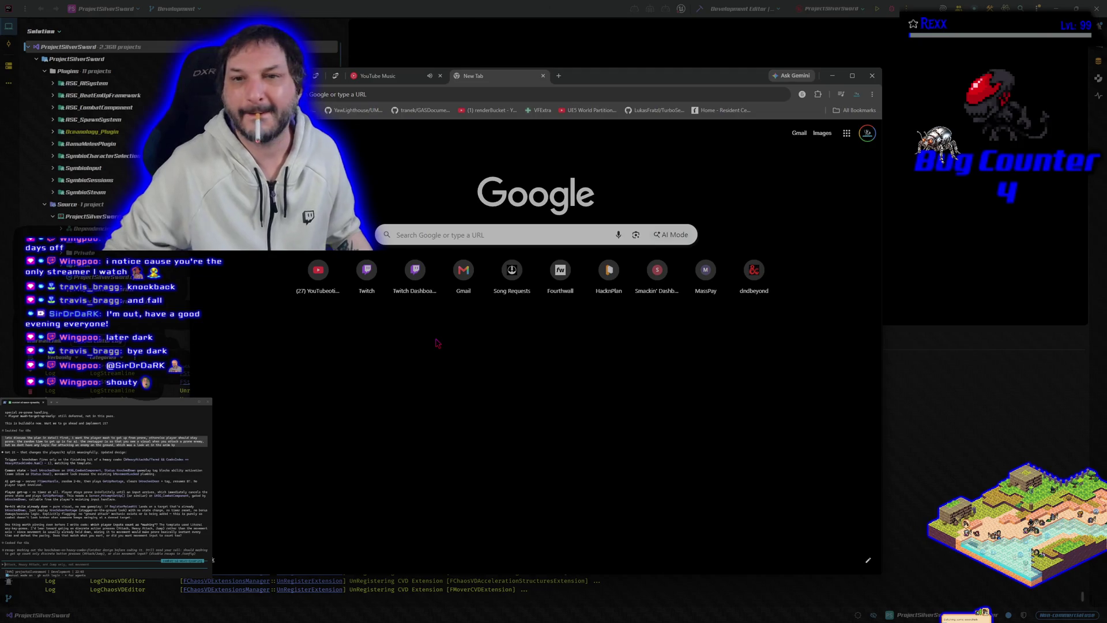
pyautogui.click(452, 235)
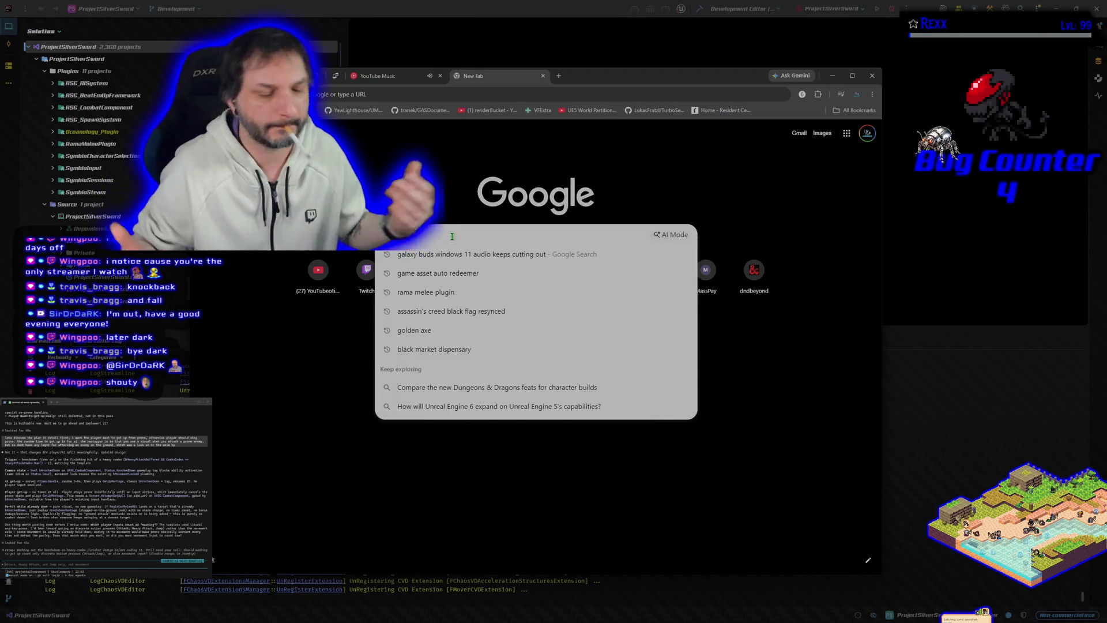
pyautogui.write('golden a')
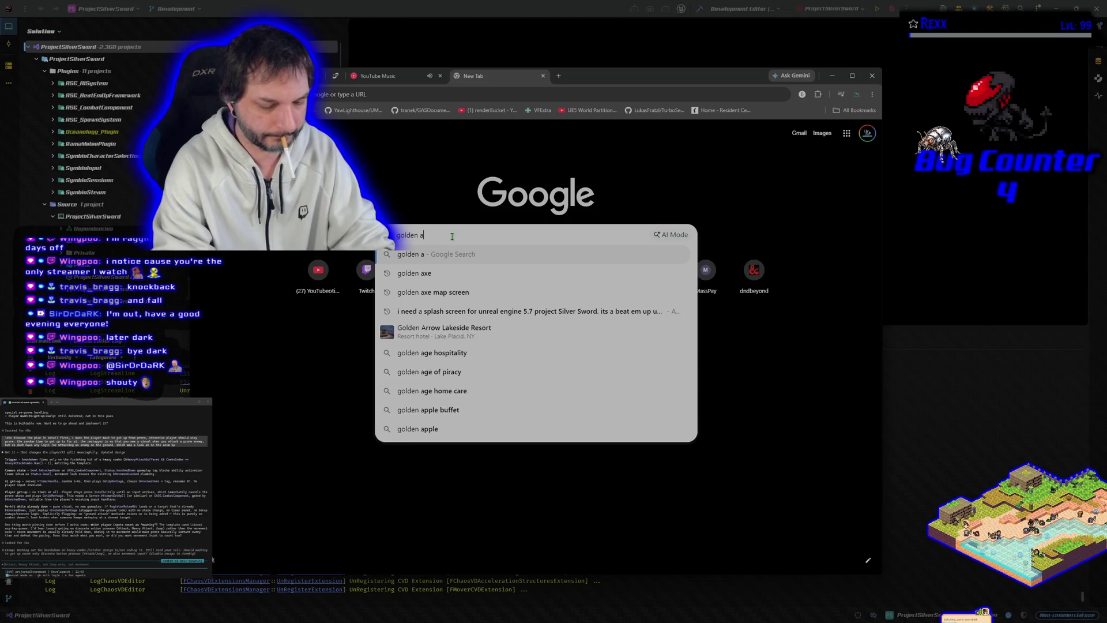
pyautogui.write('xe gameplay')
pyautogui.press('Return')
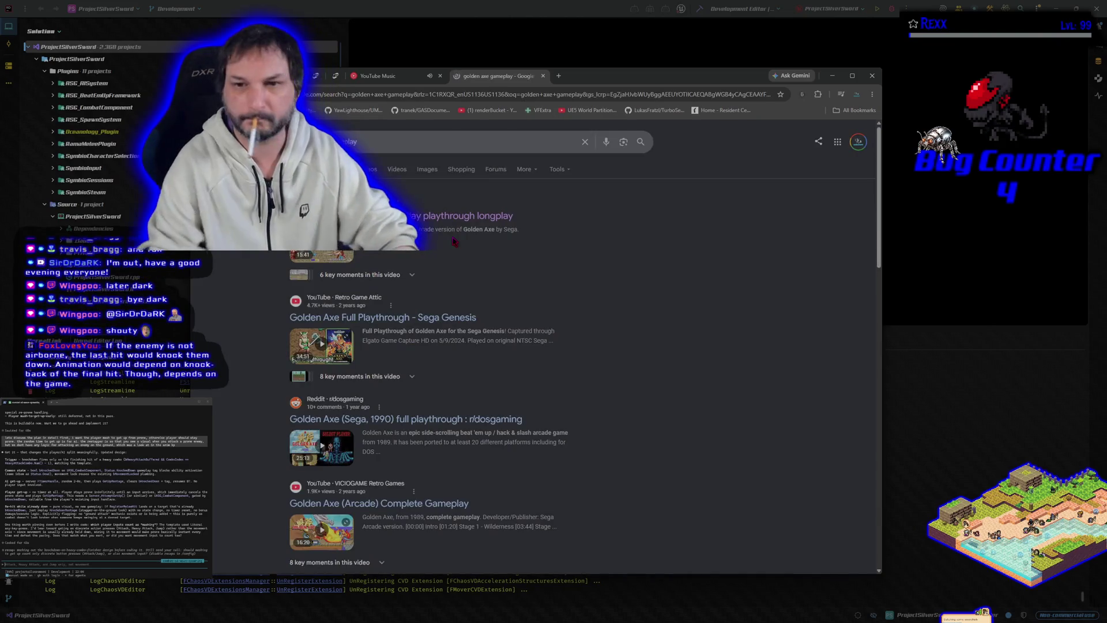
# Step: Open the top Golden Axe gameplay video, mute it, and seek to about 0:49
pyautogui.click(404, 215)
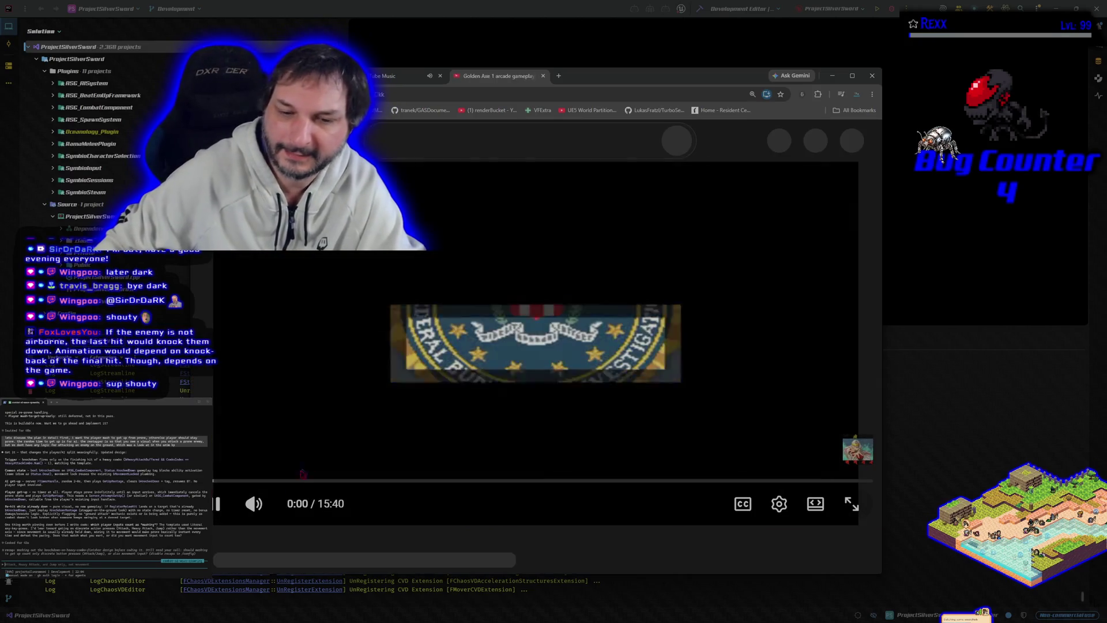
pyautogui.click(254, 467)
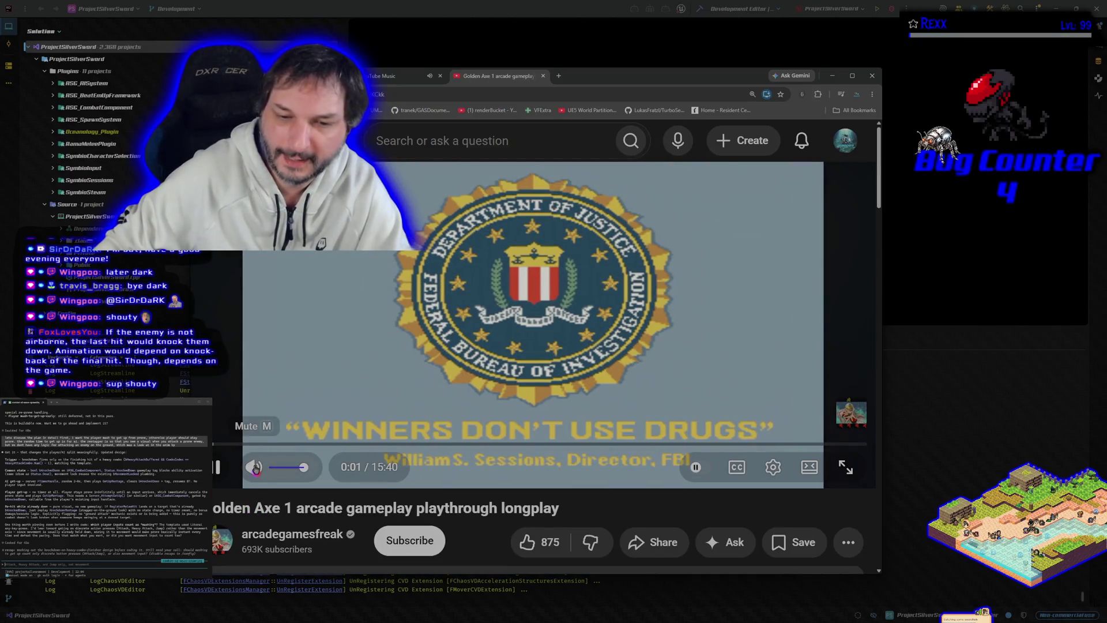
pyautogui.click(298, 444)
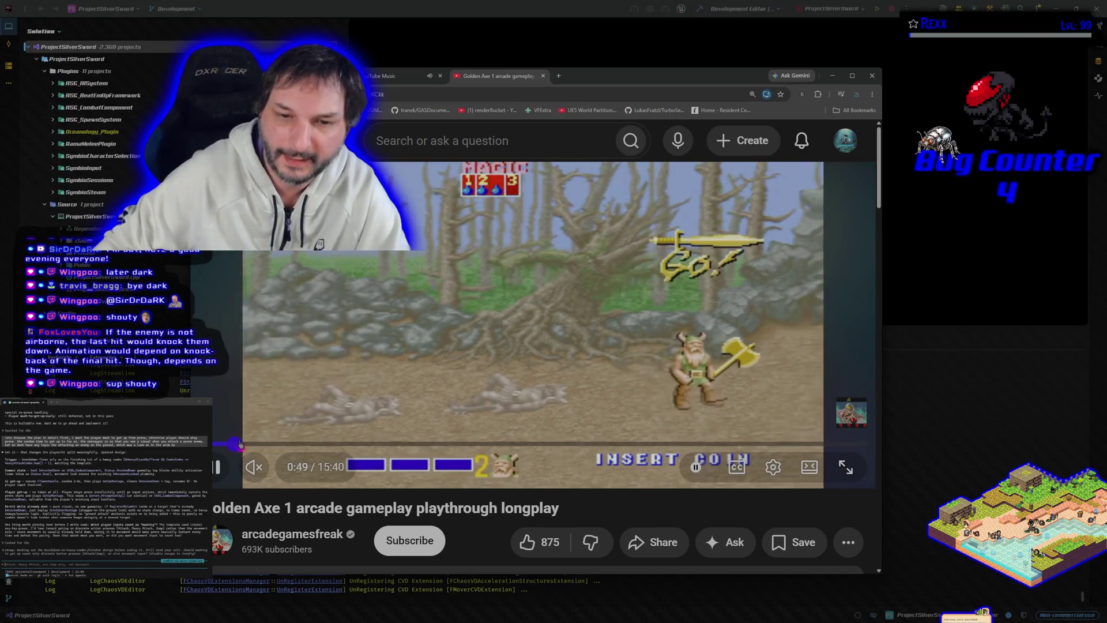
pyautogui.click(236, 445)
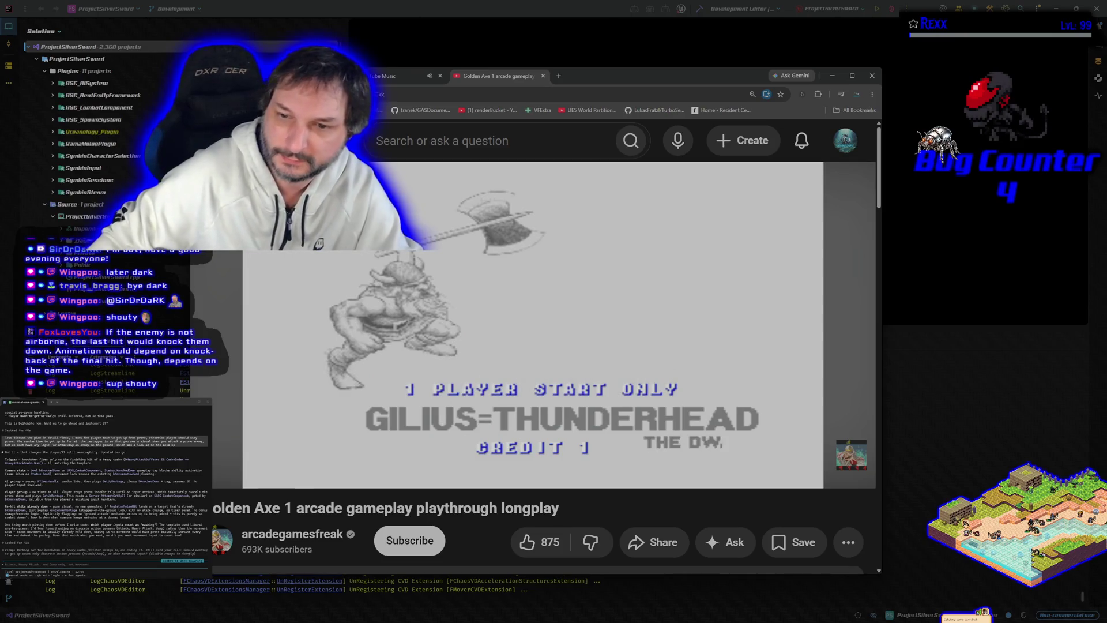
# Step: Skip ahead ten seconds, watch the mounted combat, pause, and go to the HacknPlan board
pyautogui.moveTo(378, 376)
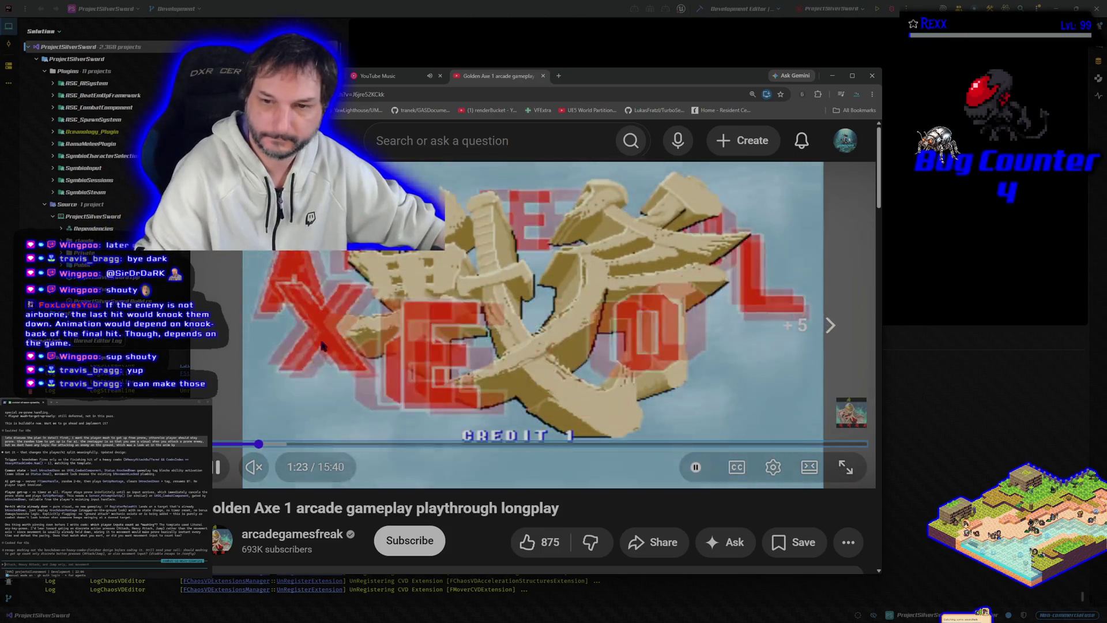
pyautogui.press('l')
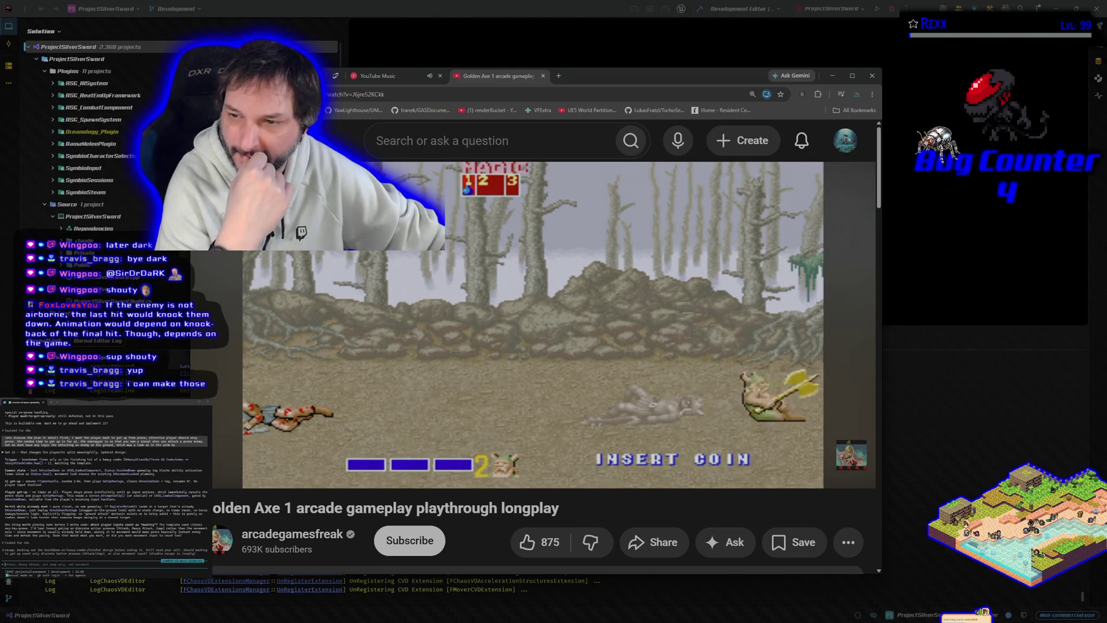
pyautogui.moveTo(322, 345)
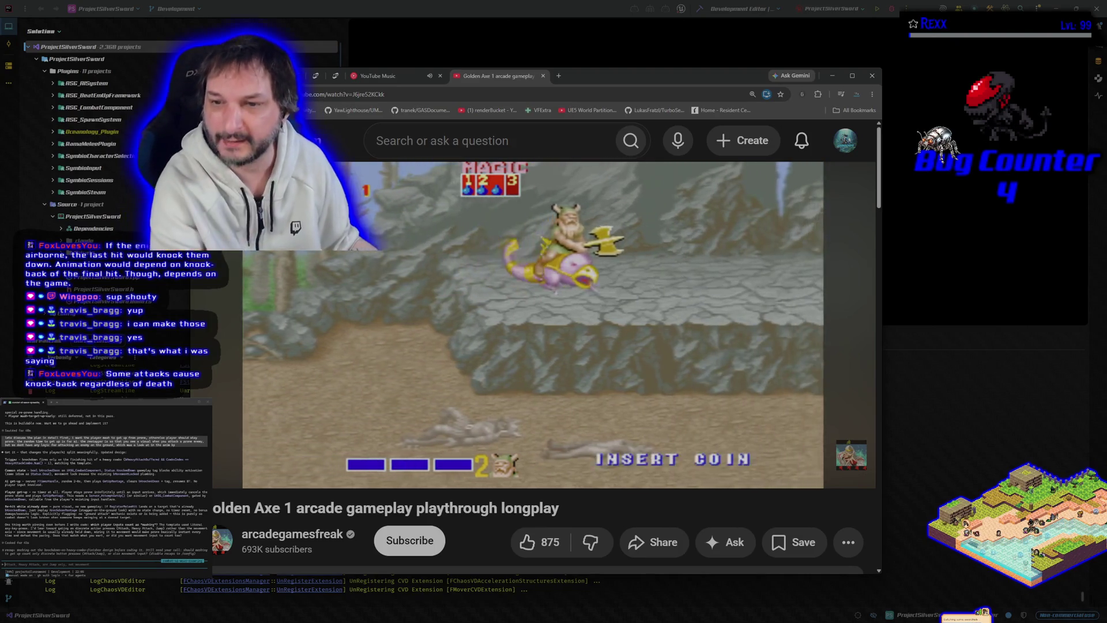
pyautogui.moveTo(576, 348)
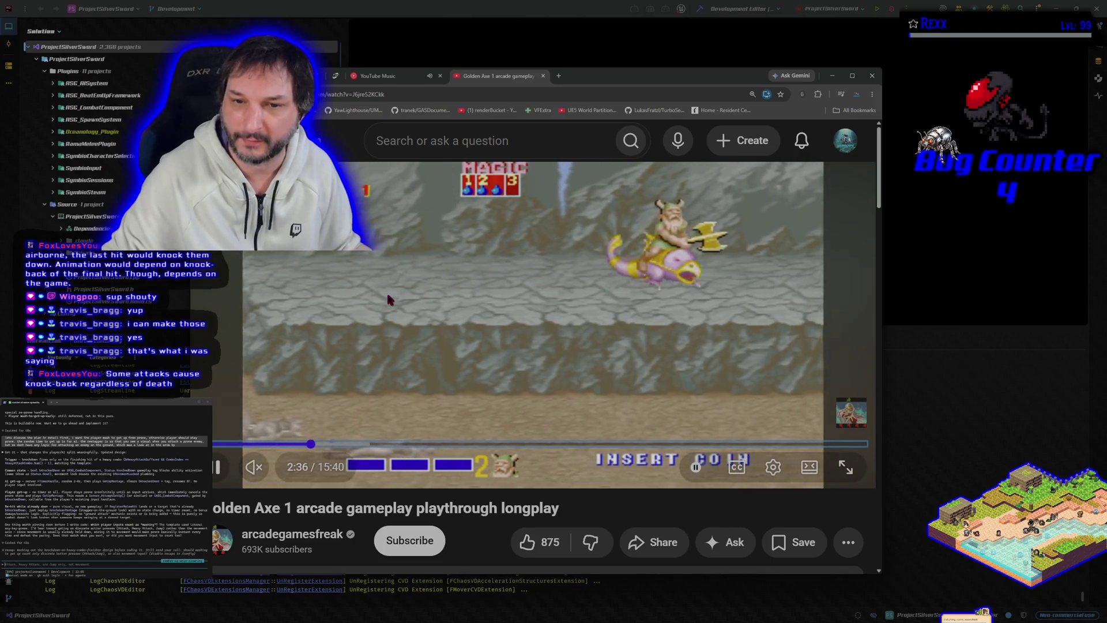
pyautogui.click(643, 436)
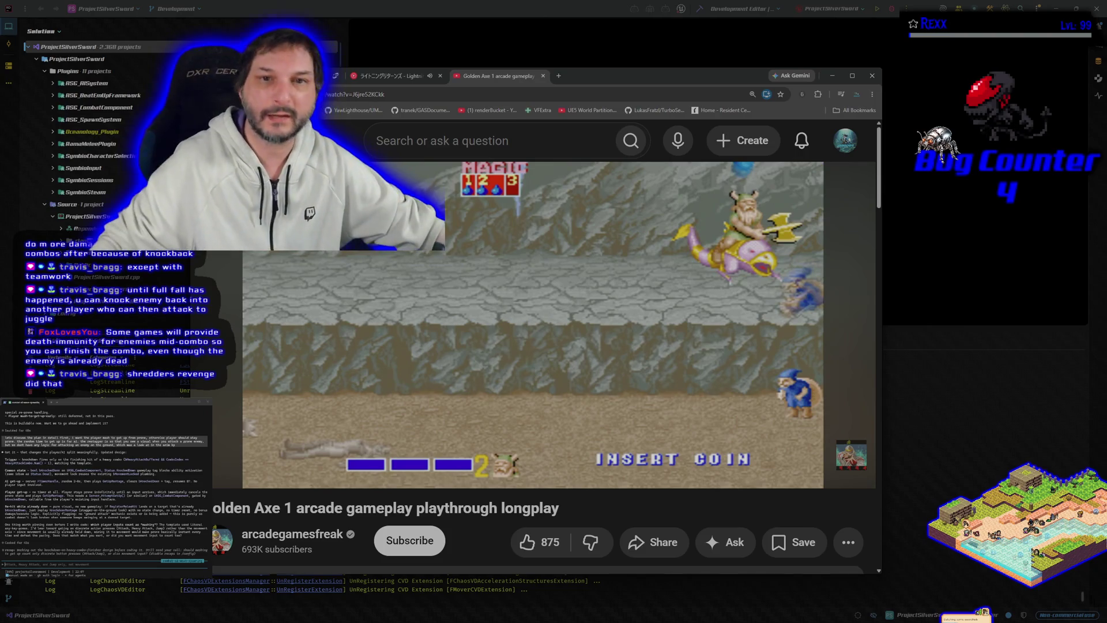
pyautogui.click(288, 75)
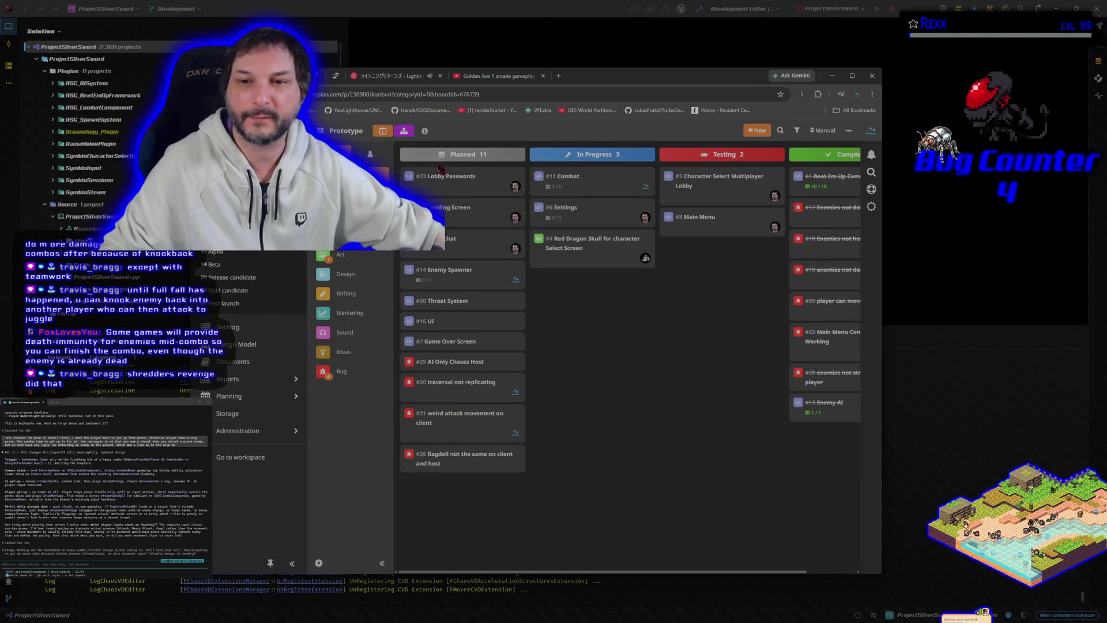
# Step: On the #11 Combat task, add subtask 'If enemy dies mid combo, should we finish the combo for a more satisfying finish'
pyautogui.click(581, 192)
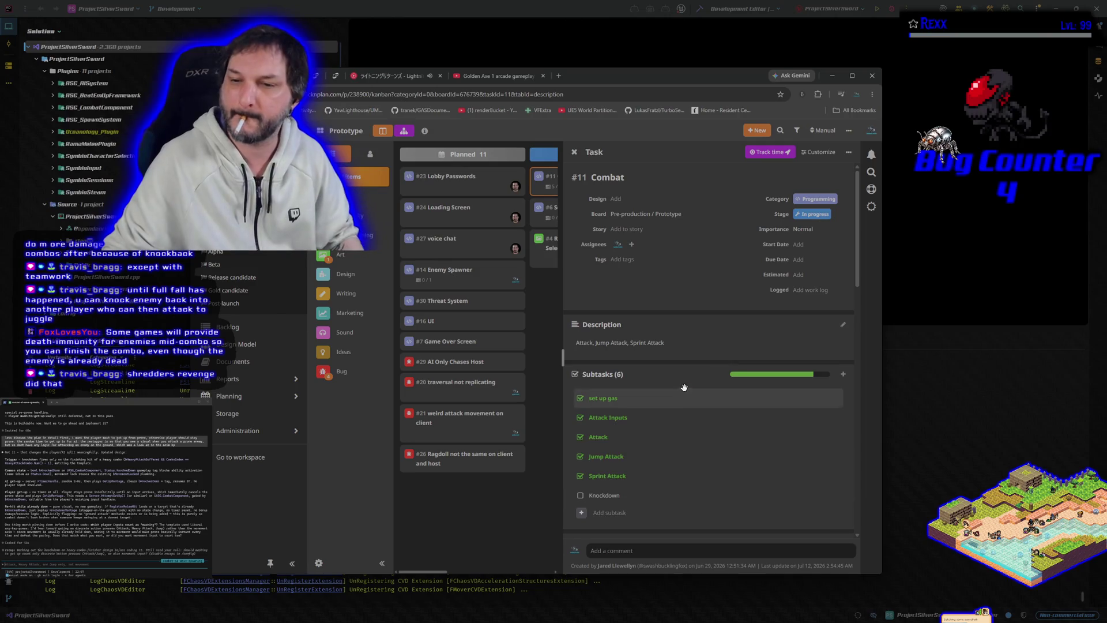
pyautogui.scroll(-4, 658, 374)
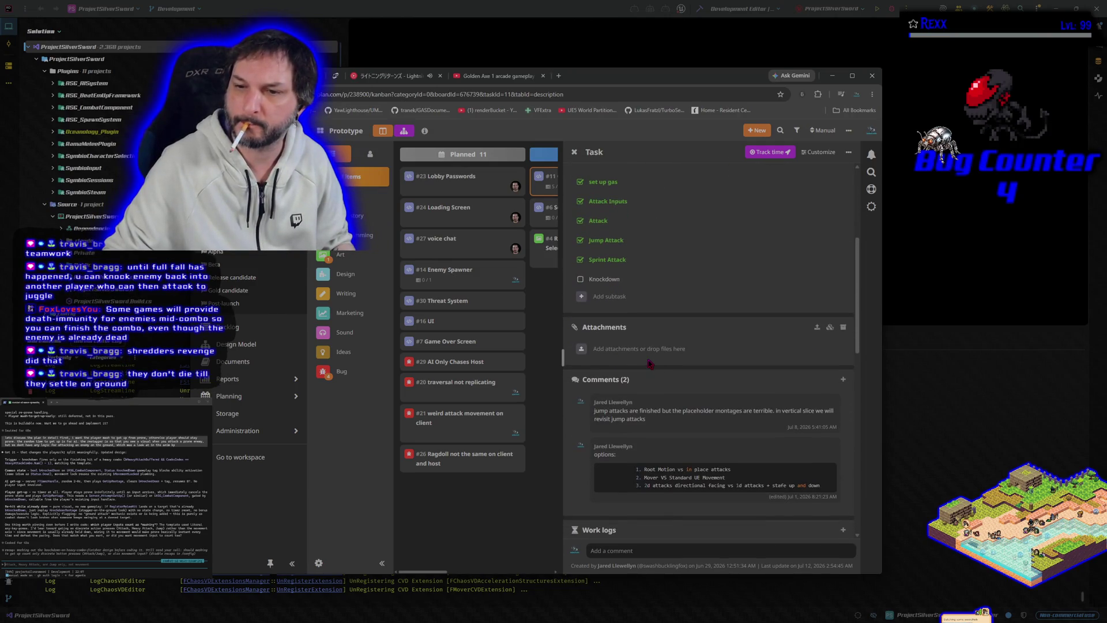
pyautogui.click(612, 295)
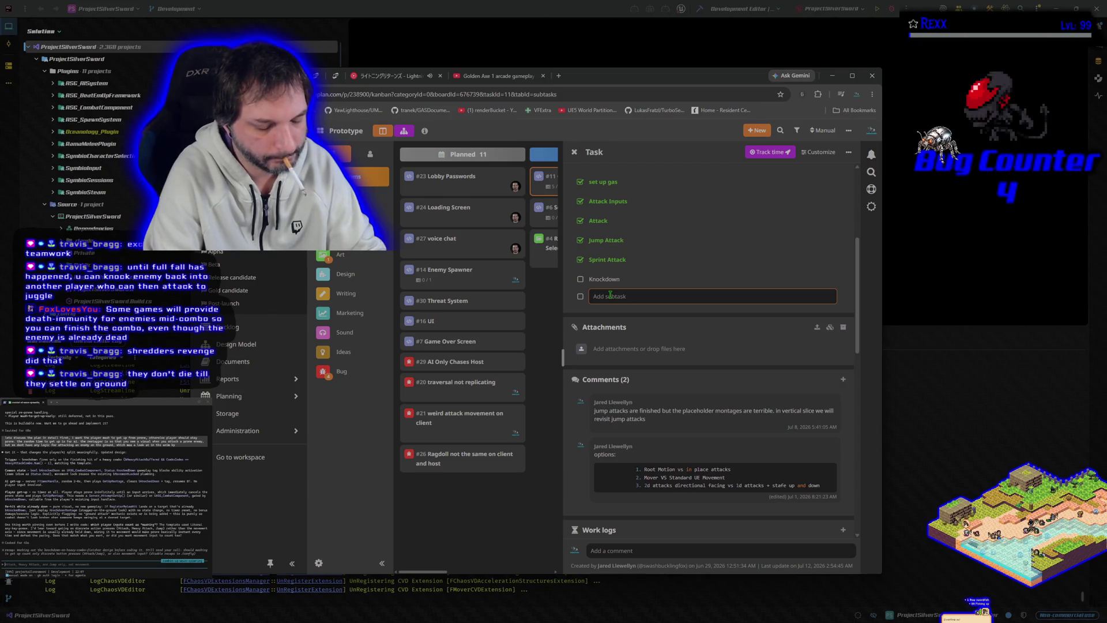
pyautogui.write('if')
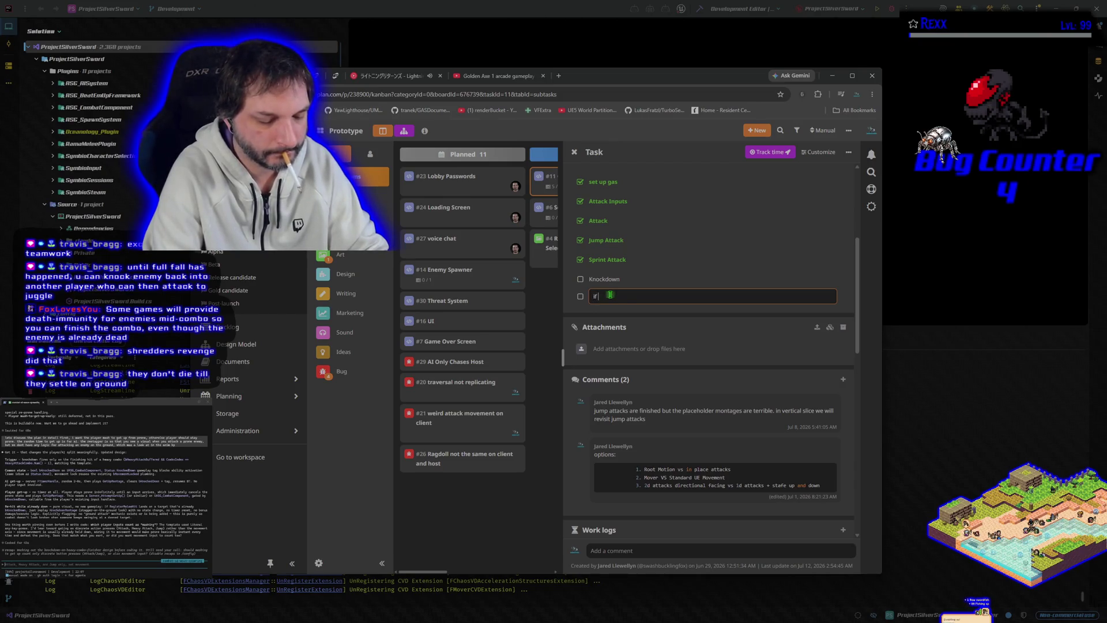
pyautogui.write(' enemy dies')
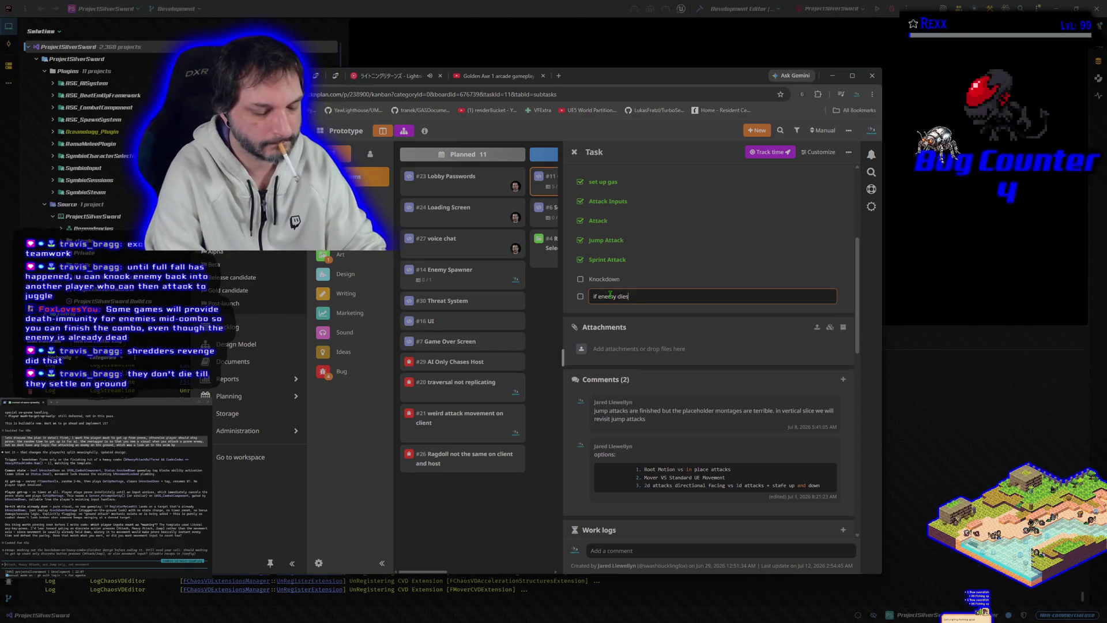
pyautogui.write(' mid combo, should we finish the combo for a more satisf')
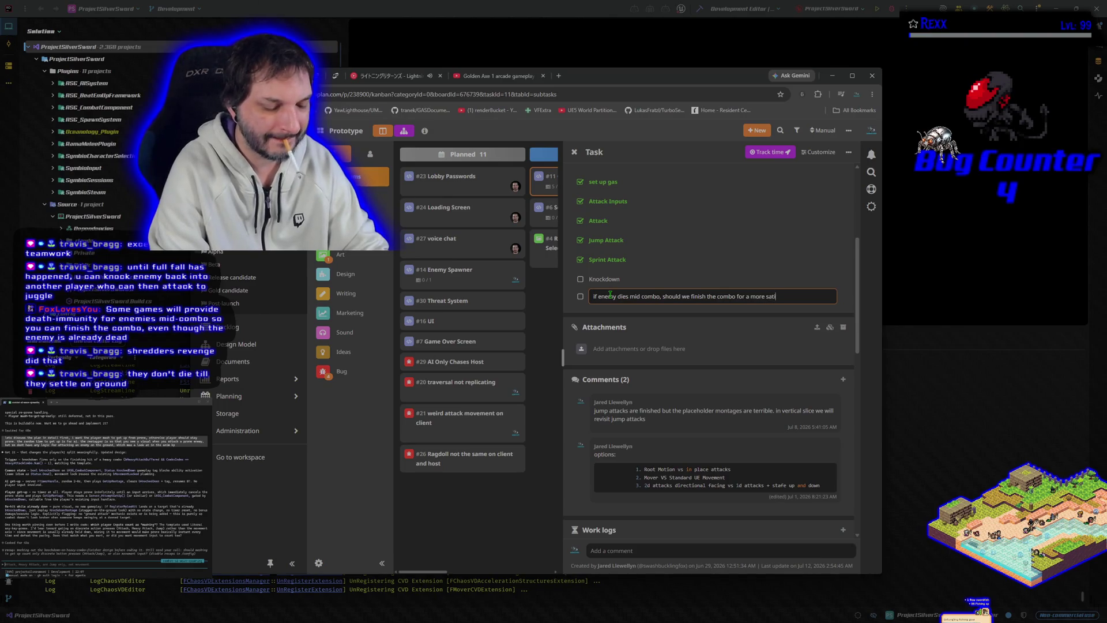
pyautogui.write('ying')
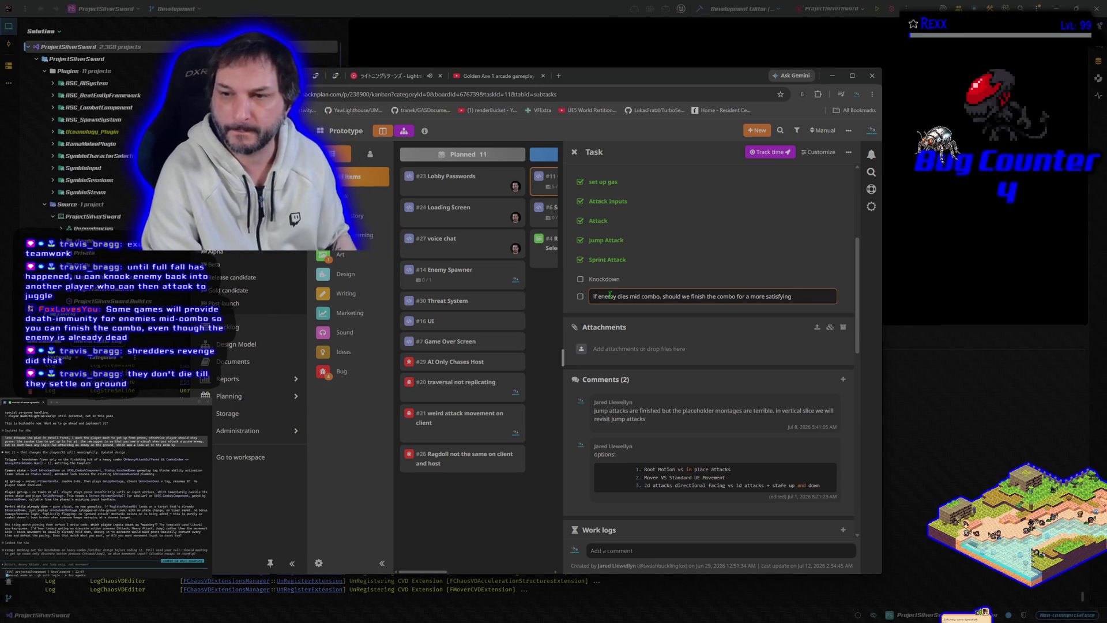
pyautogui.write(' finish')
pyautogui.press('Return')
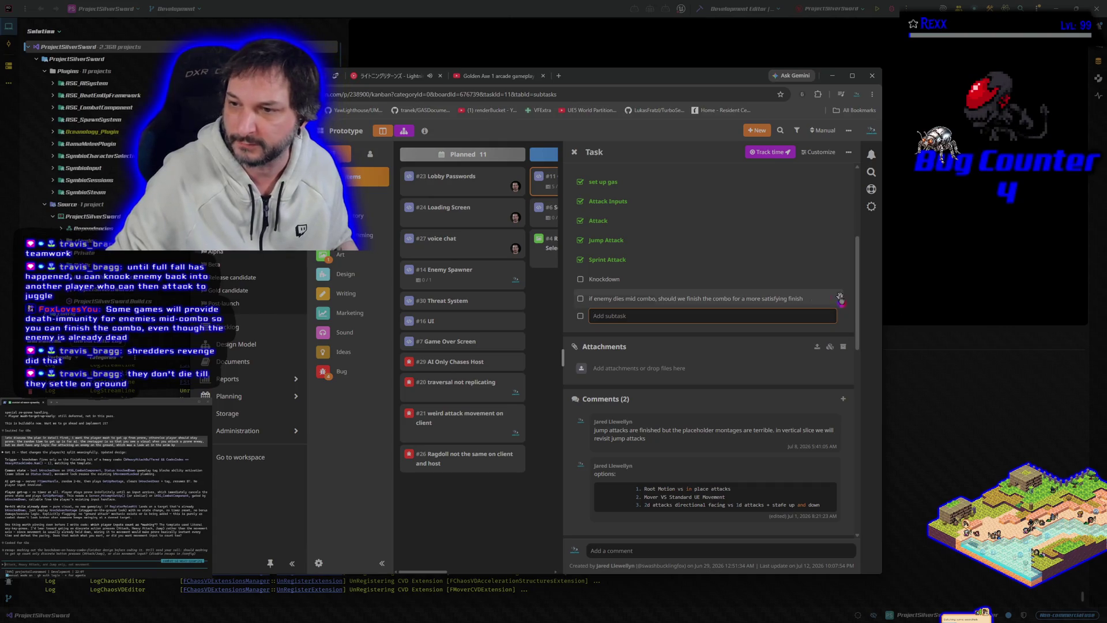
pyautogui.click(814, 298)
# Step: Copy the mid-combo subtask's text, then delete that subtask so Knockdown is last
pyautogui.doubleClick(764, 298)
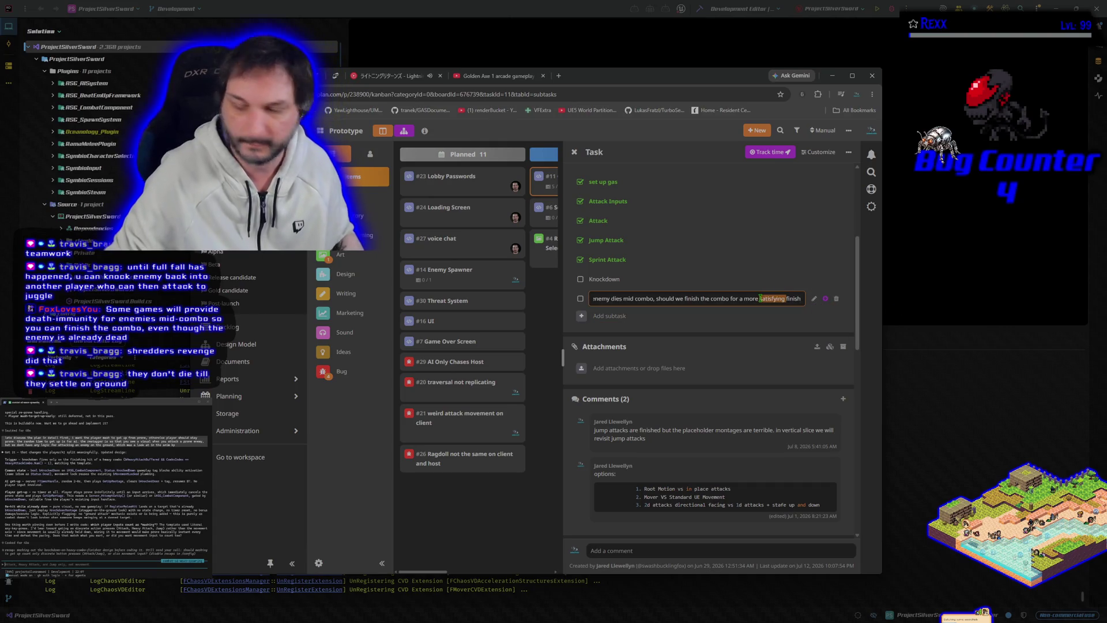
pyautogui.hotkey('ctrl', 's')
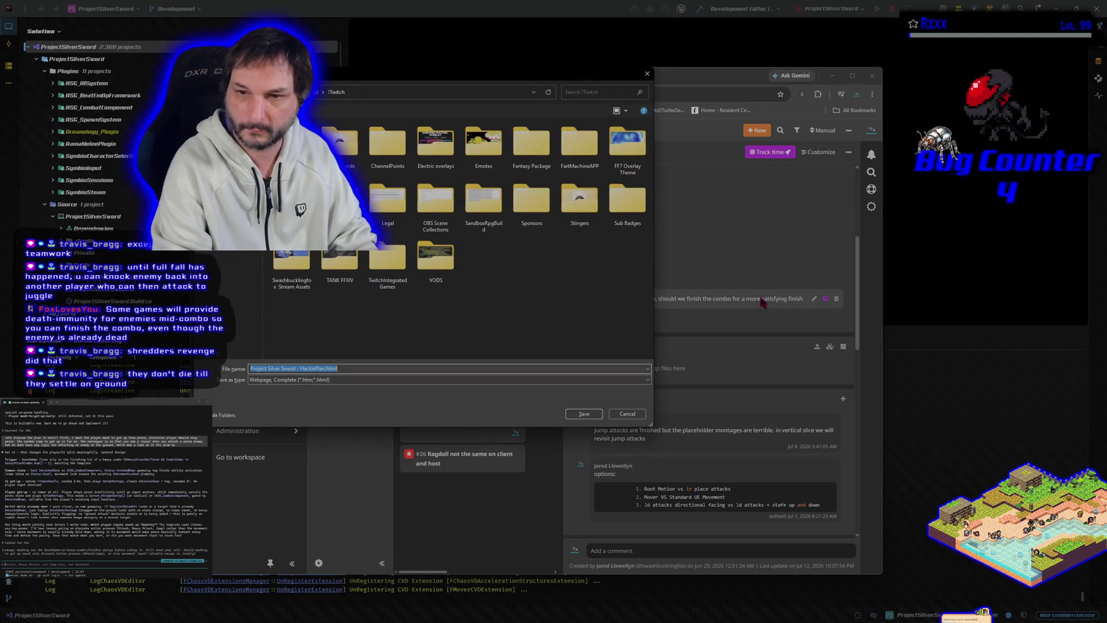
pyautogui.click(627, 413)
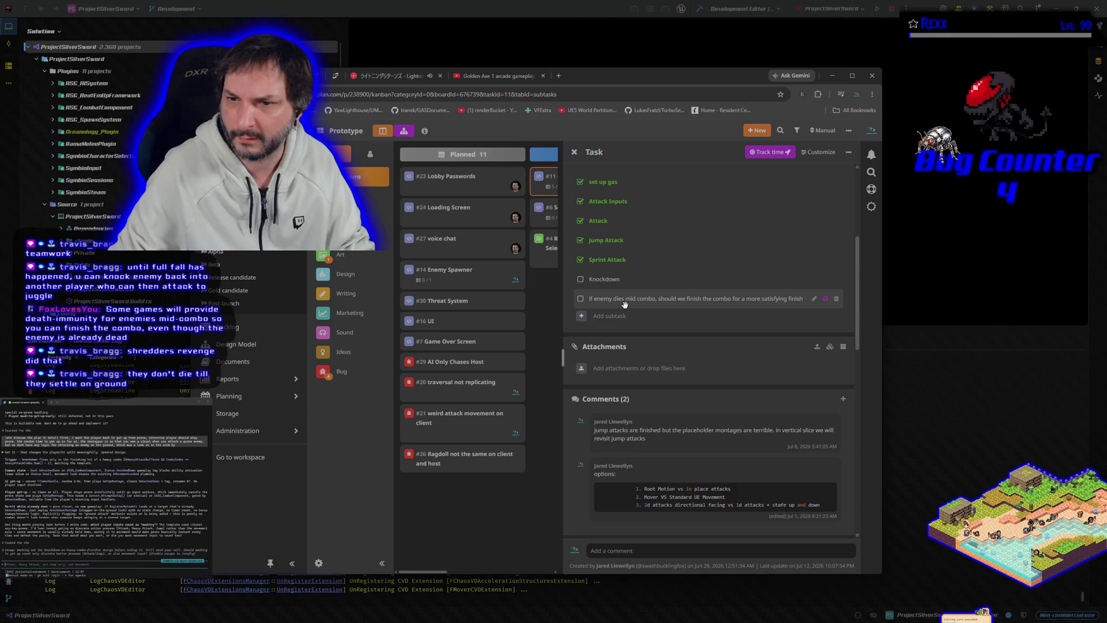
pyautogui.click(814, 298)
pyautogui.hotkey('ctrl', 'a')
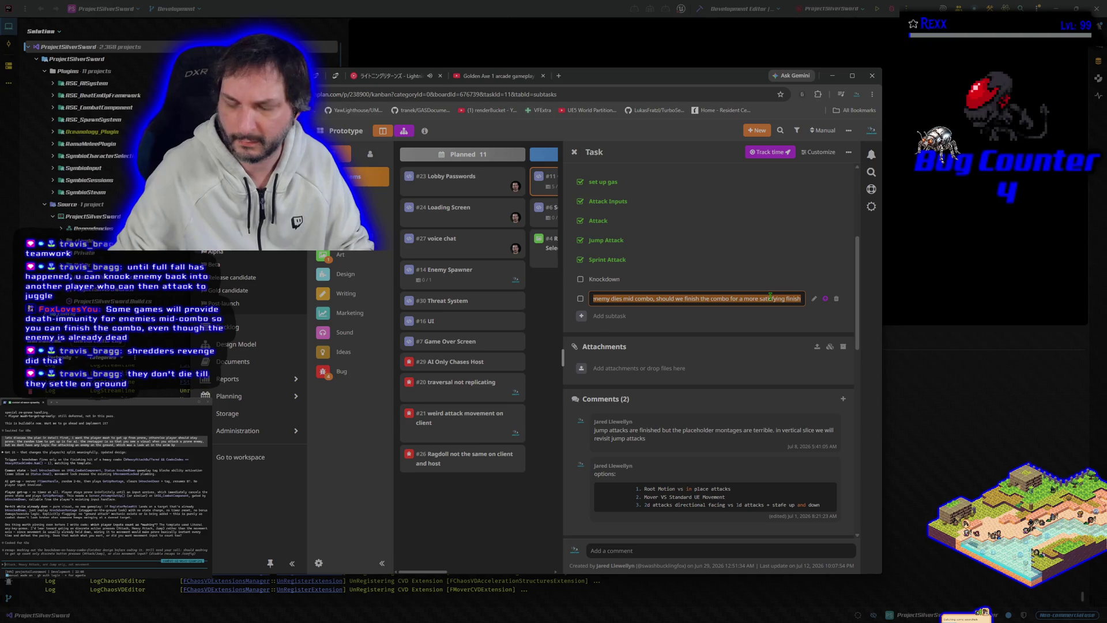
pyautogui.press('Escape')
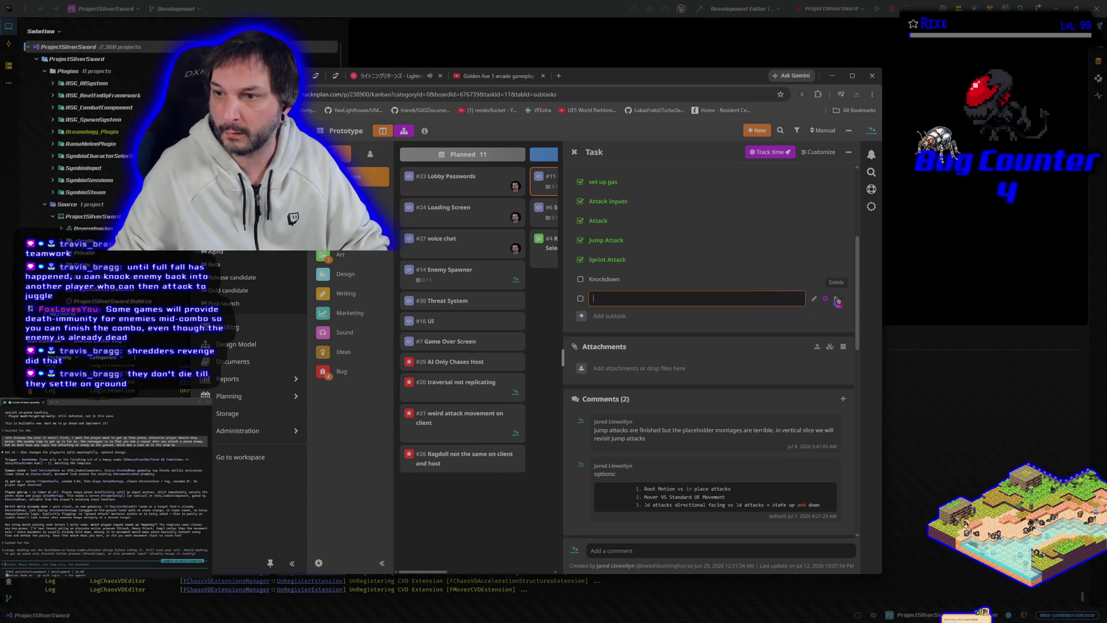
pyautogui.click(836, 298)
pyautogui.click(622, 189)
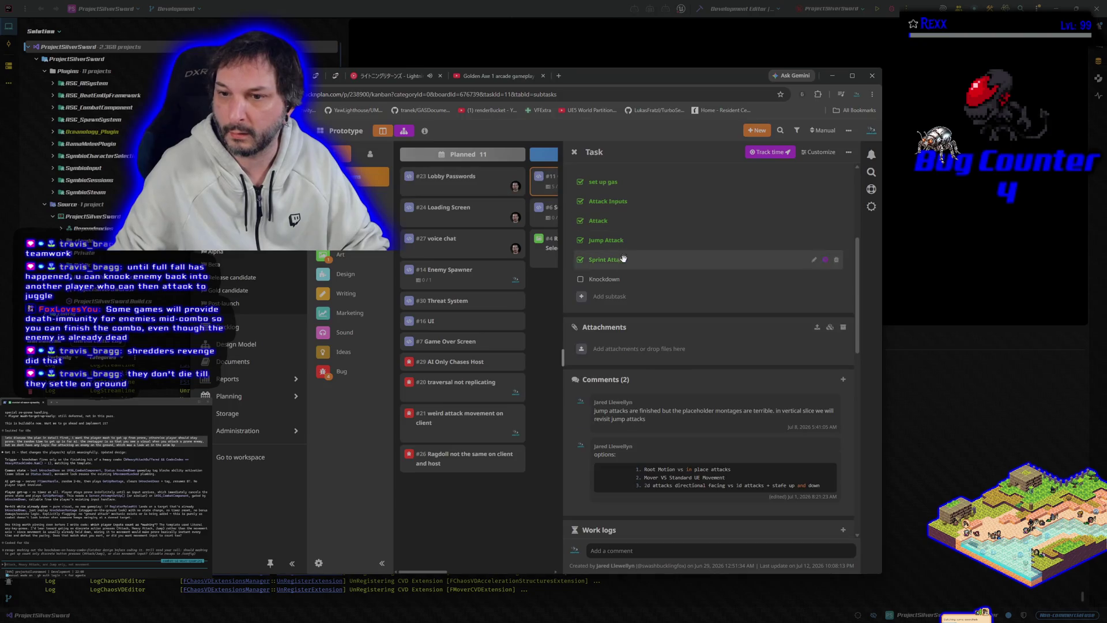
pyautogui.scroll(-5, 632, 372)
pyautogui.scroll(8, 631, 372)
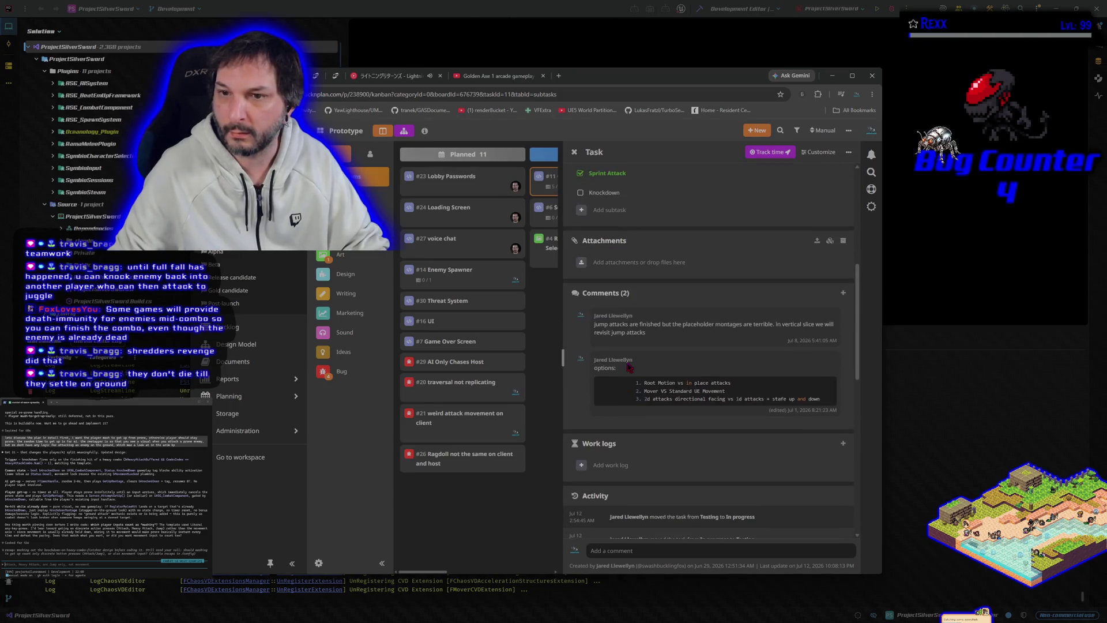
# Step: Post 'If enemy dies mid combo, should we finish the combo for a more satisfying finish' as a task comment
pyautogui.scroll(3, 625, 360)
pyautogui.scroll(-8, 625, 360)
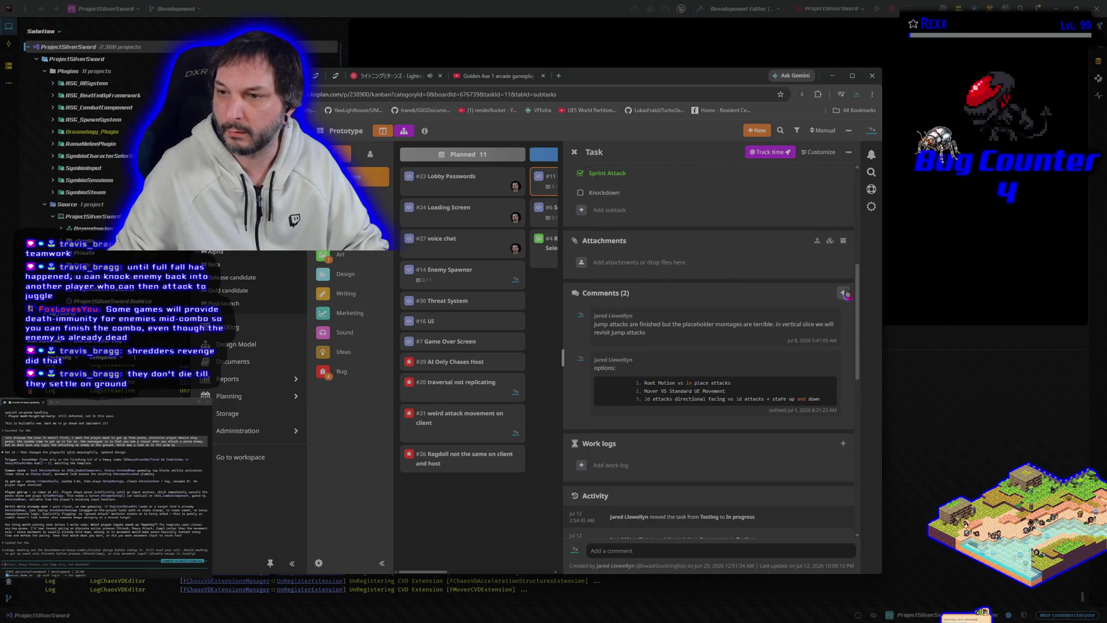
pyautogui.click(843, 293)
pyautogui.write('if enemy dies mid combo, should we finish the combo for a more satisfying finish')
pyautogui.press('Return')
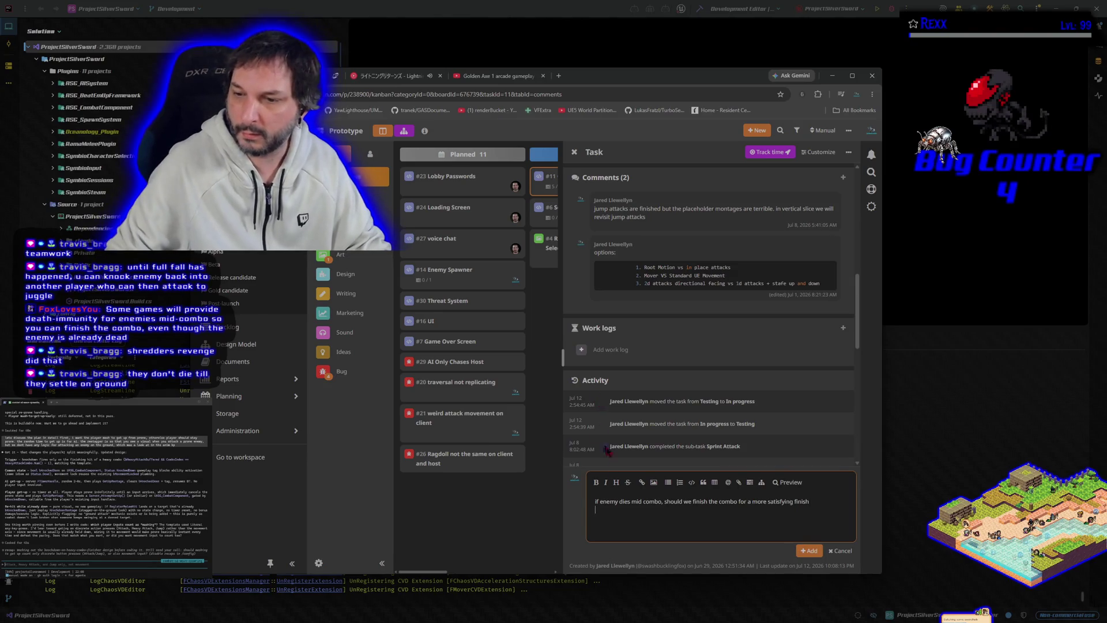
pyautogui.click(810, 551)
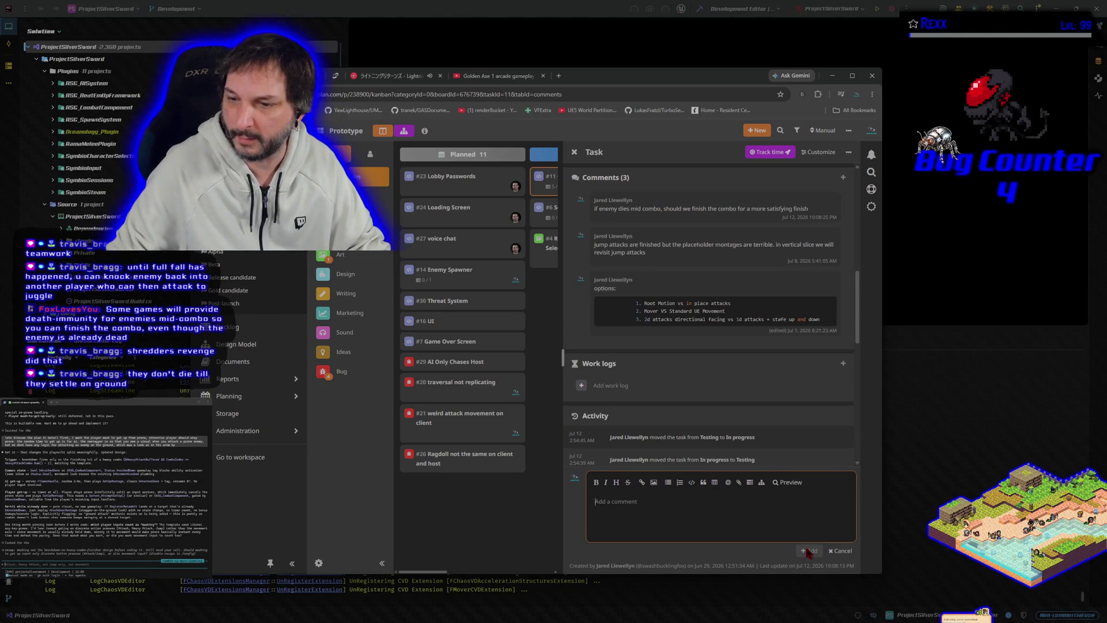
pyautogui.scroll(3, 774, 372)
pyautogui.scroll(-1, 774, 373)
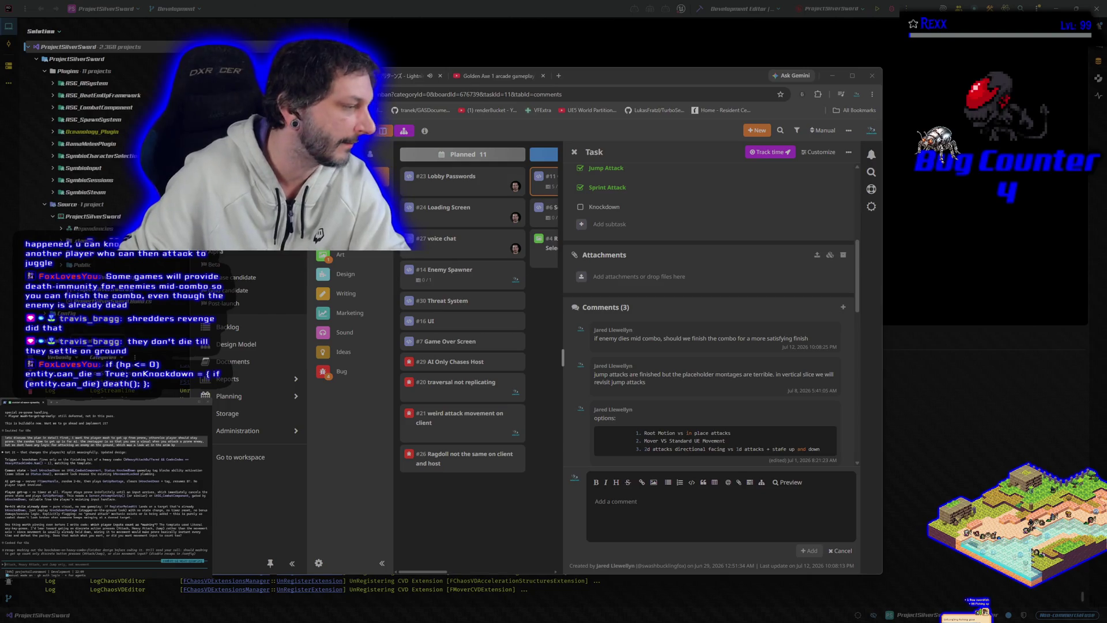
# Step: Close the task details, briefly reopen the #11 Combat task, and close it again
pyautogui.click(428, 483)
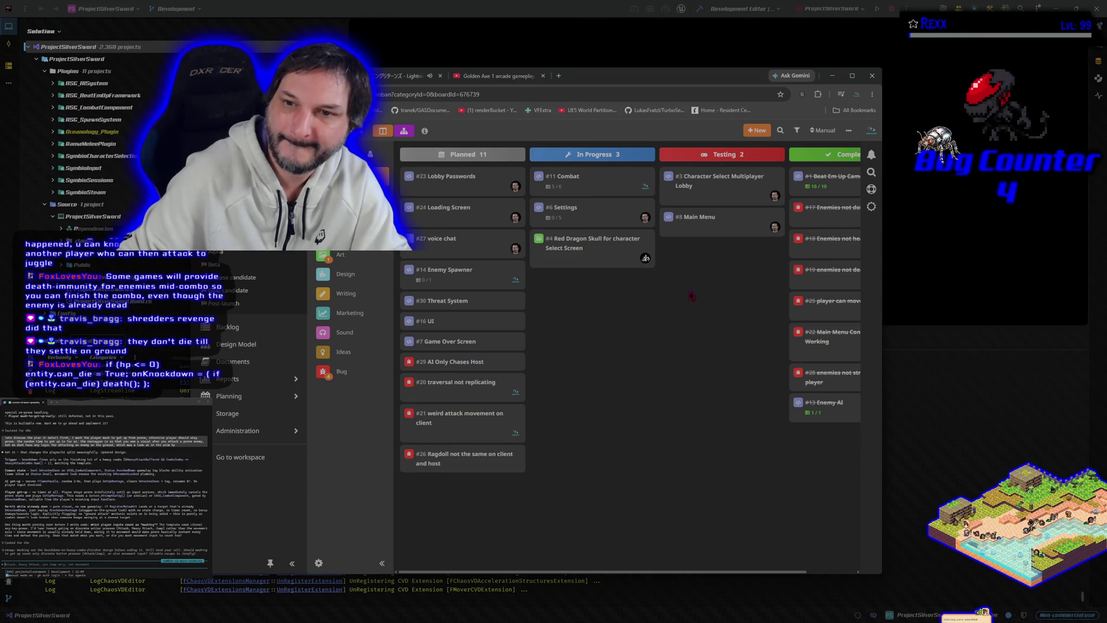
pyautogui.click(584, 177)
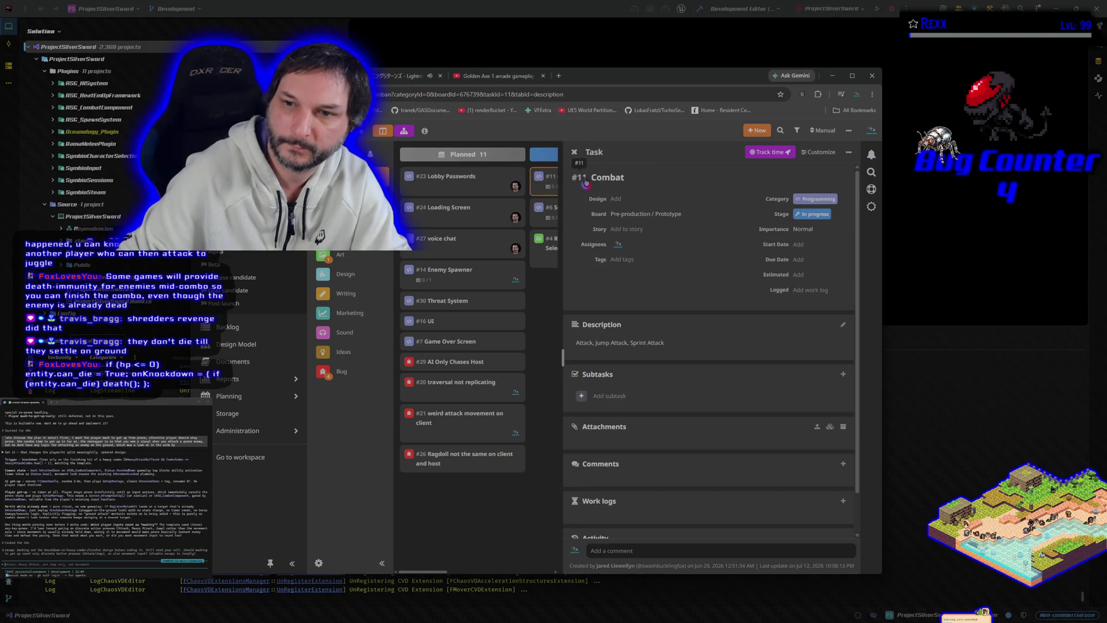
pyautogui.click(541, 517)
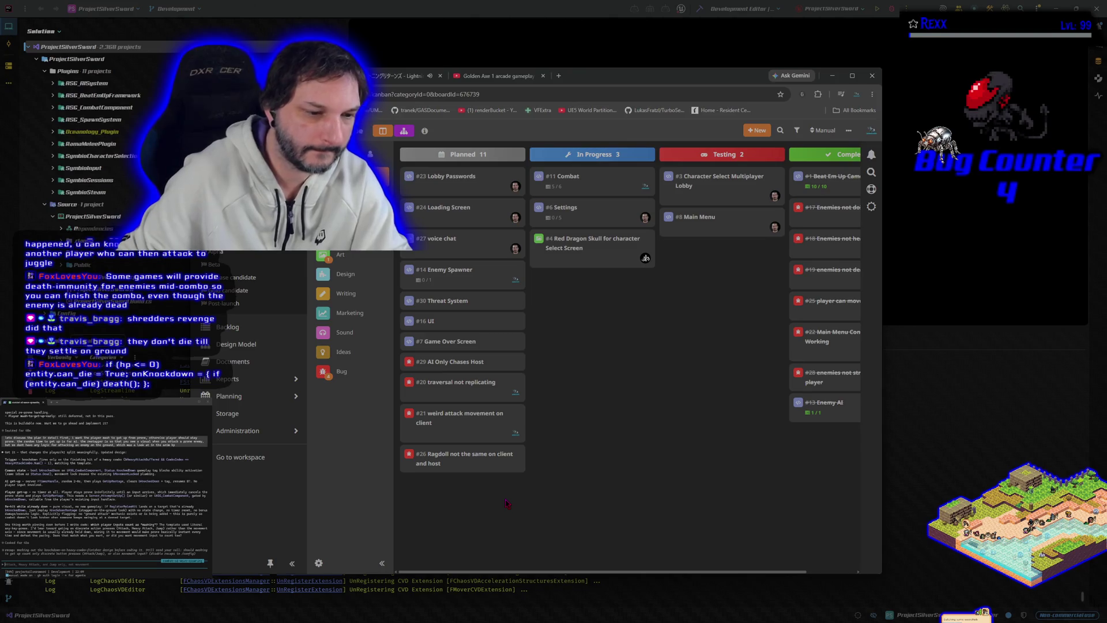
pyautogui.moveTo(485, 457)
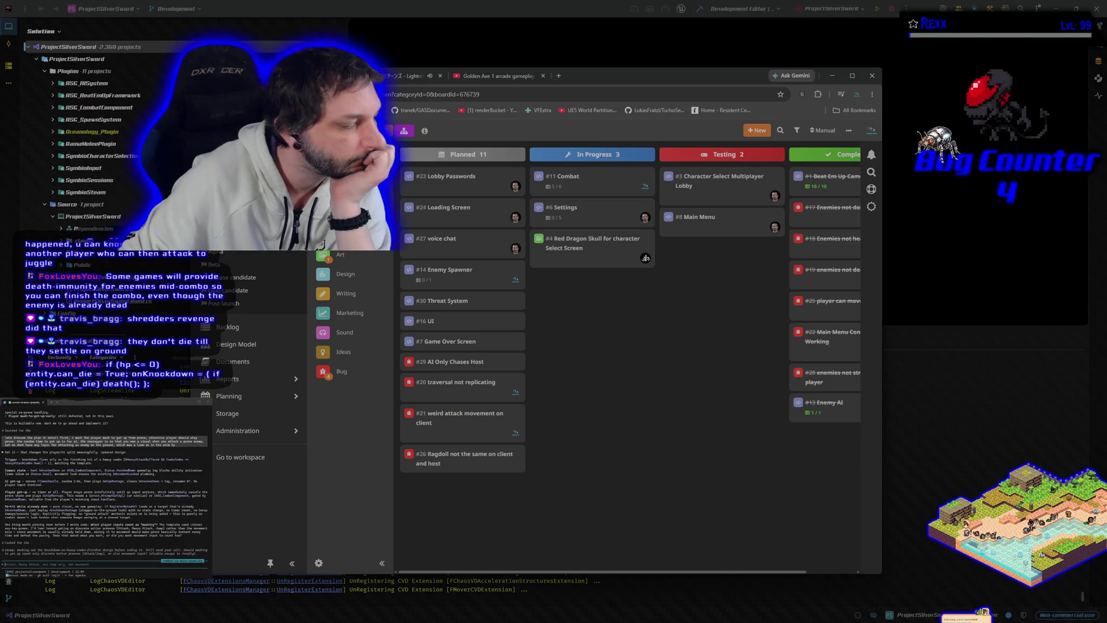
pyautogui.hotkey('alt', 'Tab')
pyautogui.hotkey('alt', 'Tab')
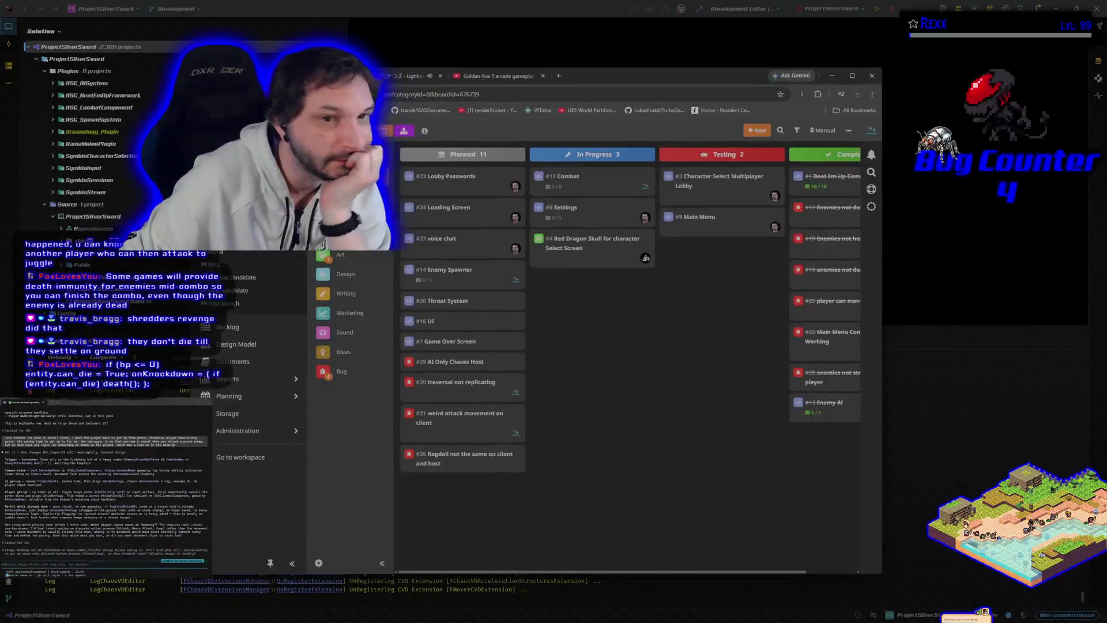
# Step: Play 'Harder, Better, Faster, Stronger' from the YouTube Music queue and return to the Golden Axe video
pyautogui.click(415, 75)
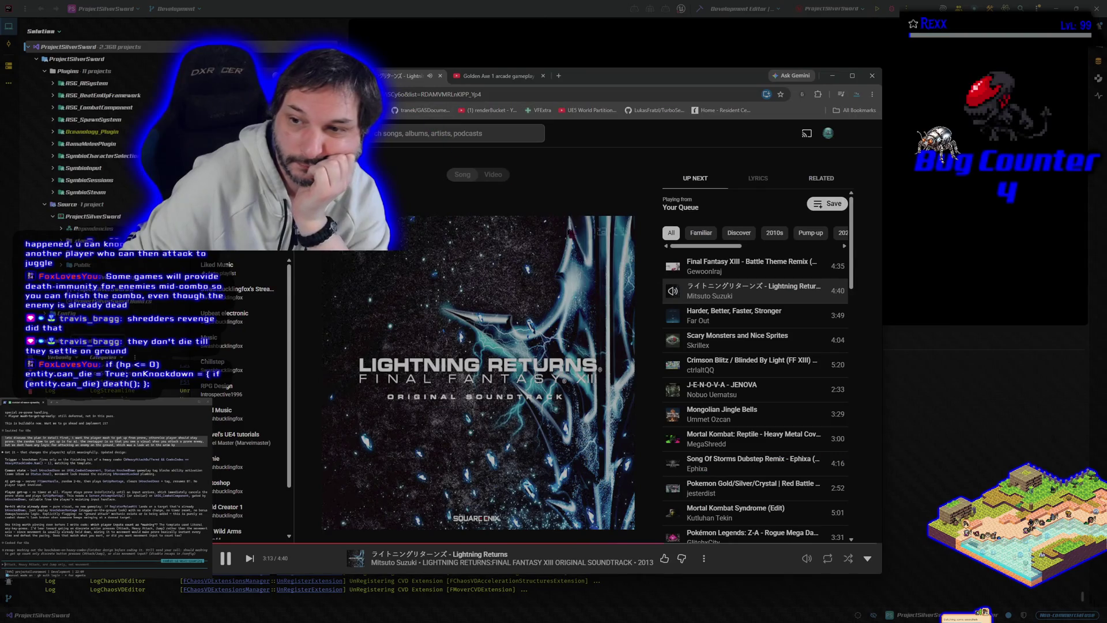
pyautogui.click(673, 317)
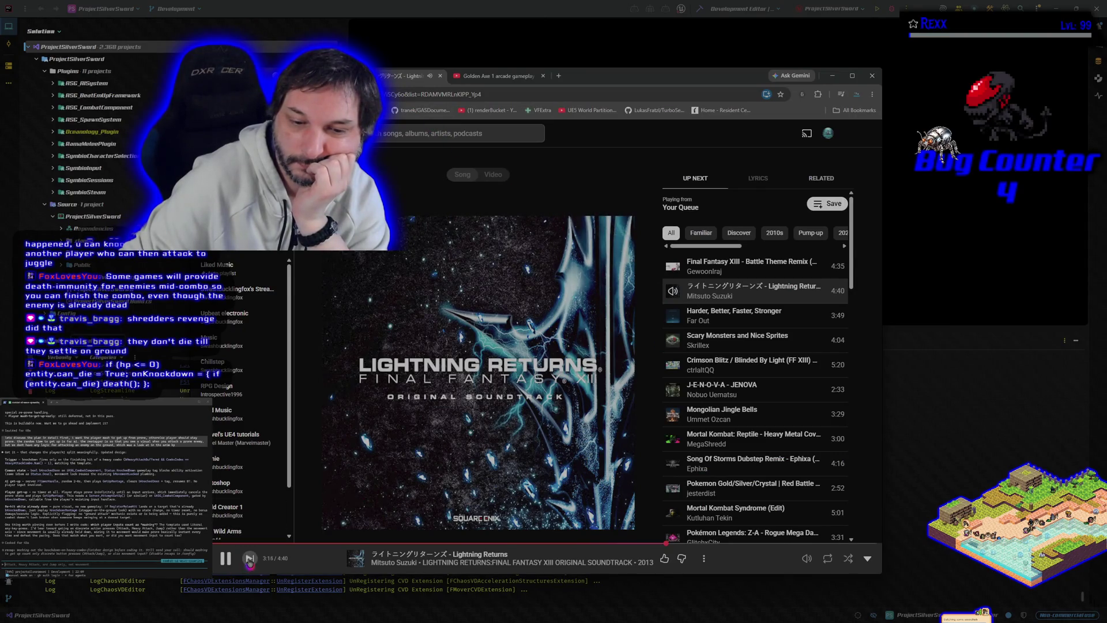
pyautogui.click(501, 81)
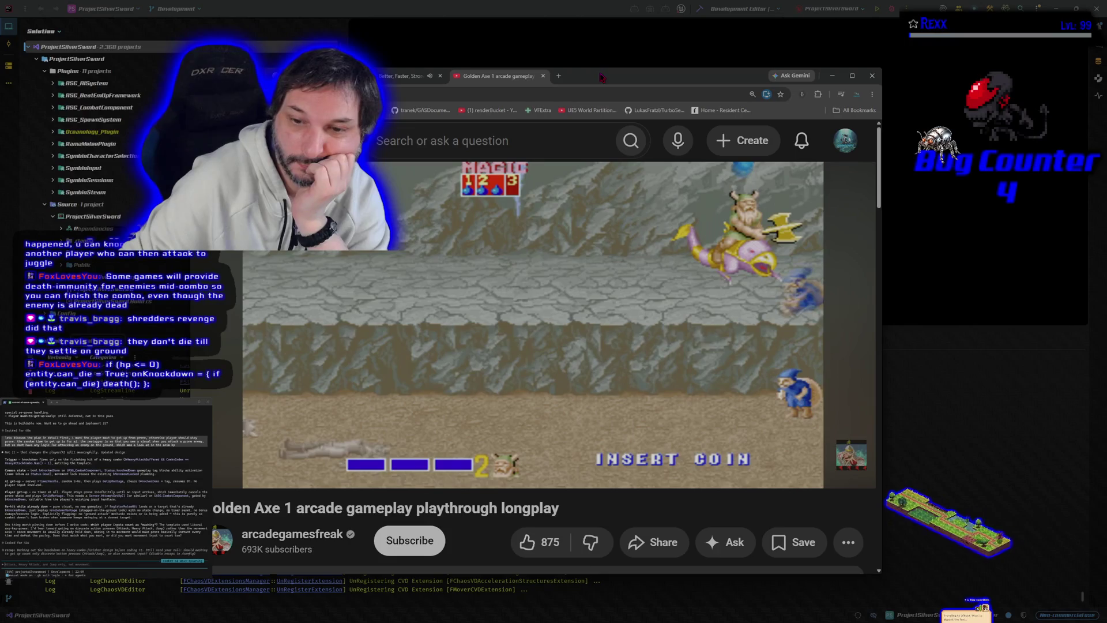
pyautogui.click(515, 311)
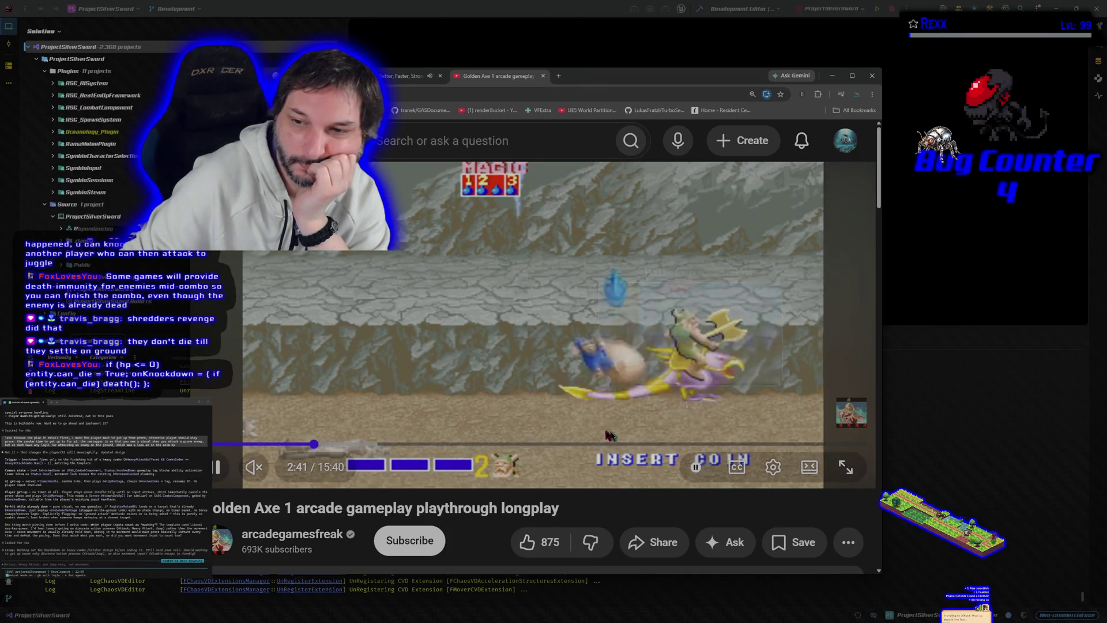
pyautogui.click(342, 392)
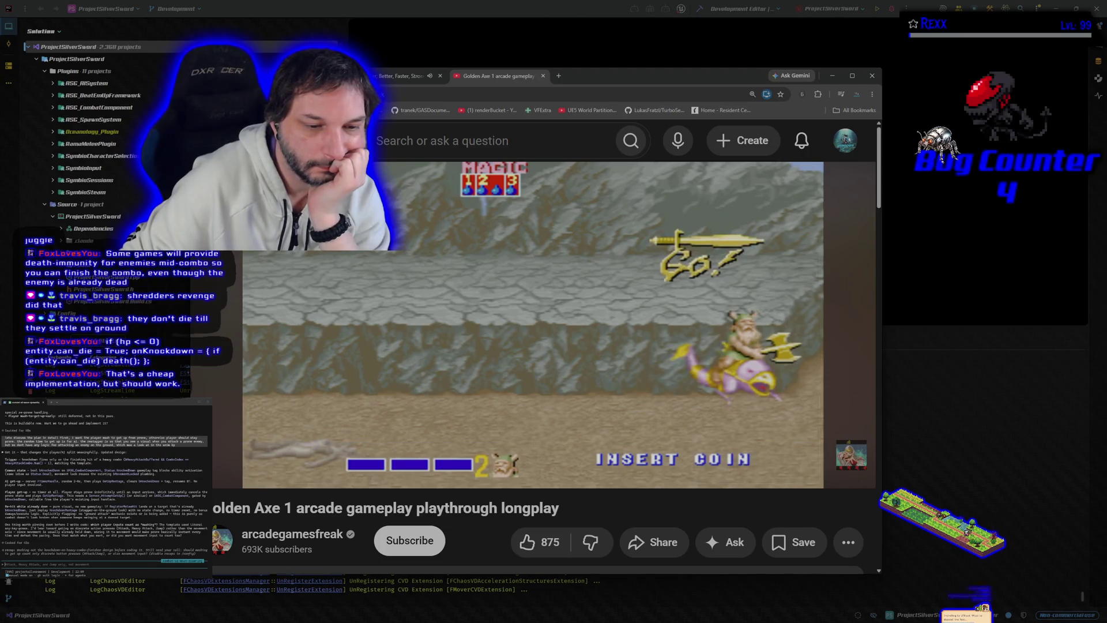
pyautogui.moveTo(341, 364)
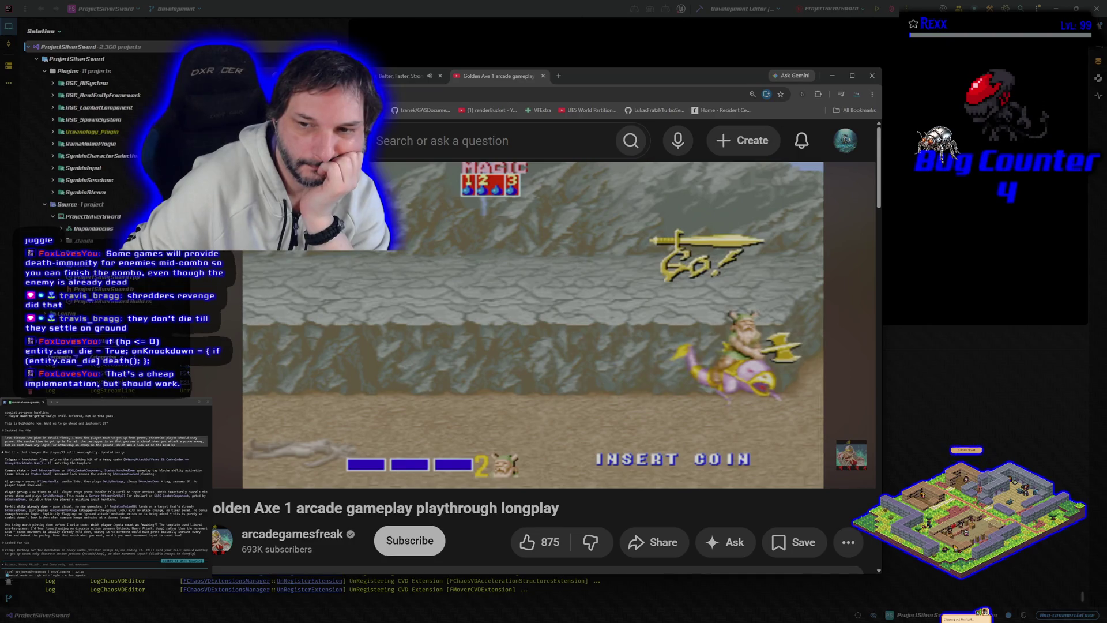
pyautogui.click(342, 366)
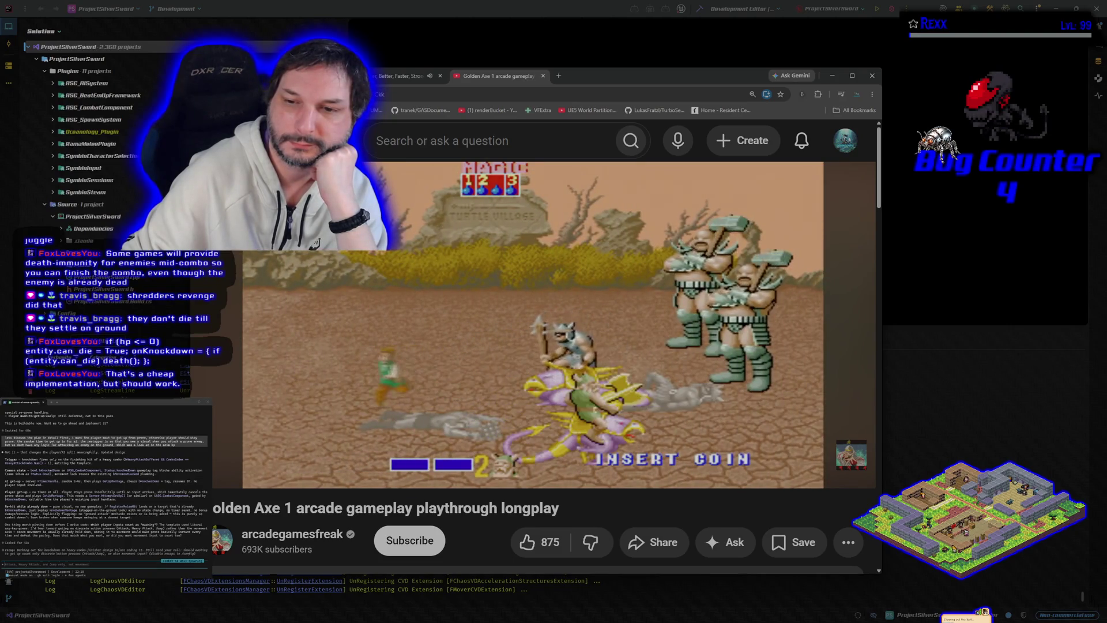
pyautogui.moveTo(378, 361)
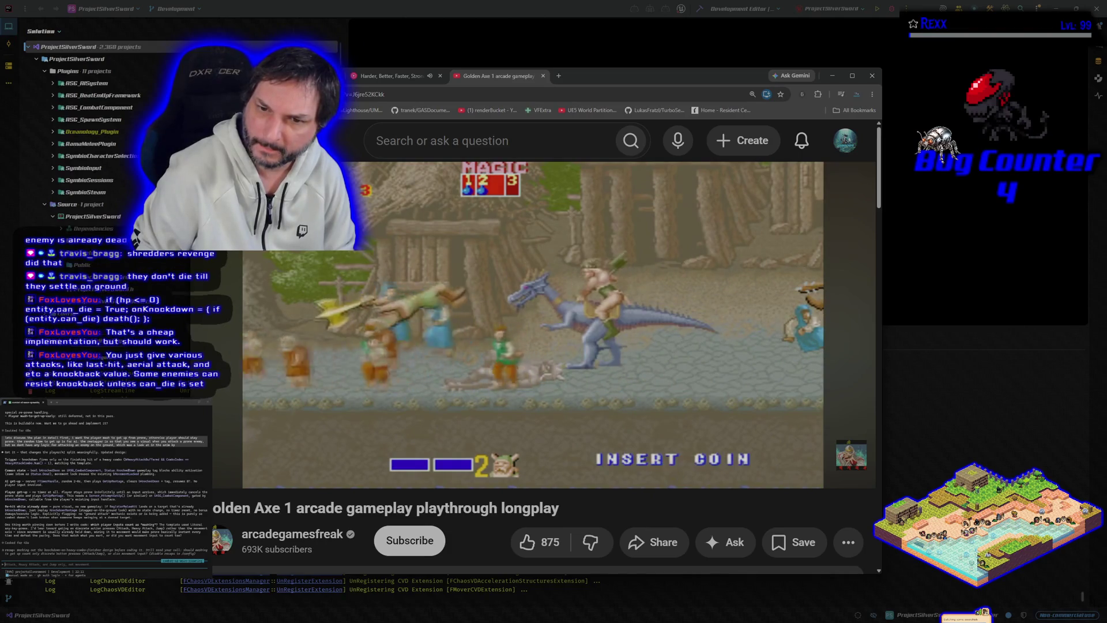
# Step: Rewind the Golden Axe video ten seconds and pause at 4:25 on the downed enemies
pyautogui.press('Left')
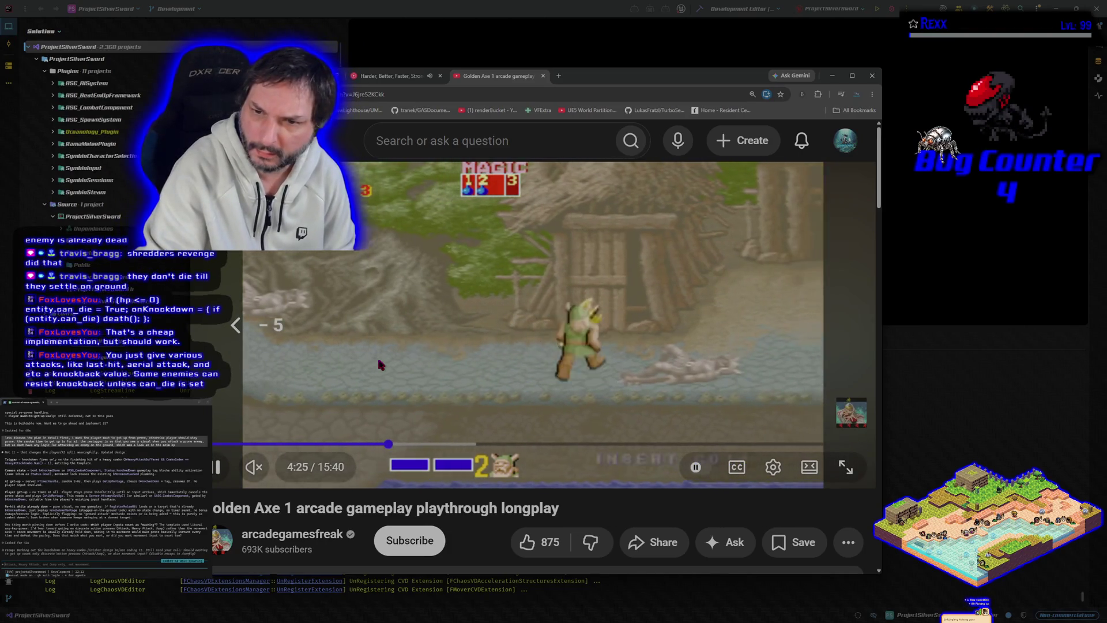
pyautogui.press('Left')
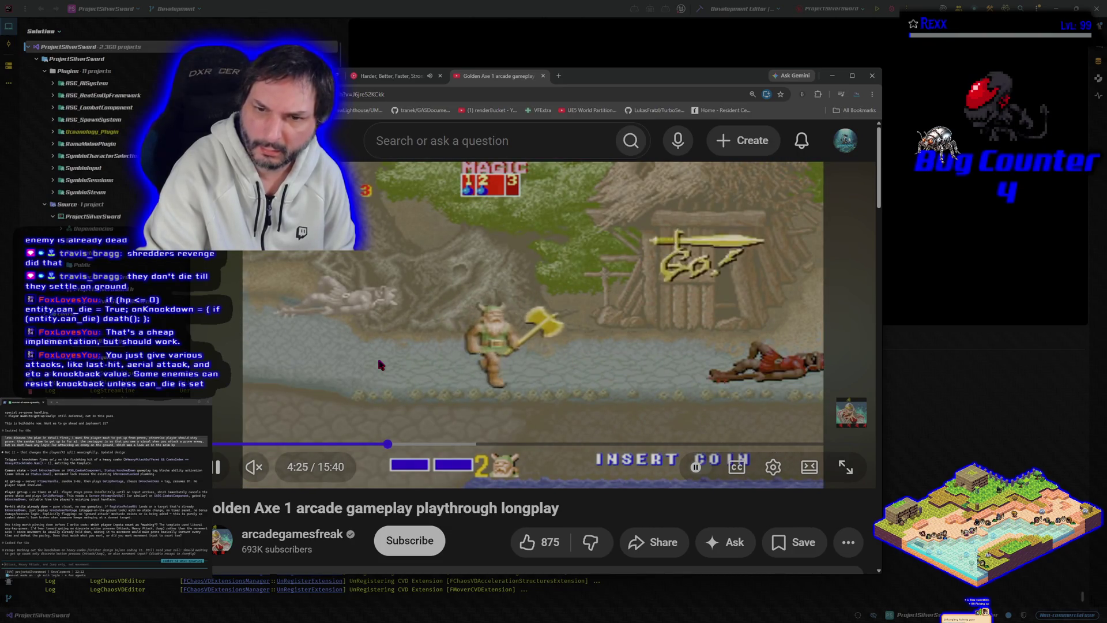
pyautogui.press('space')
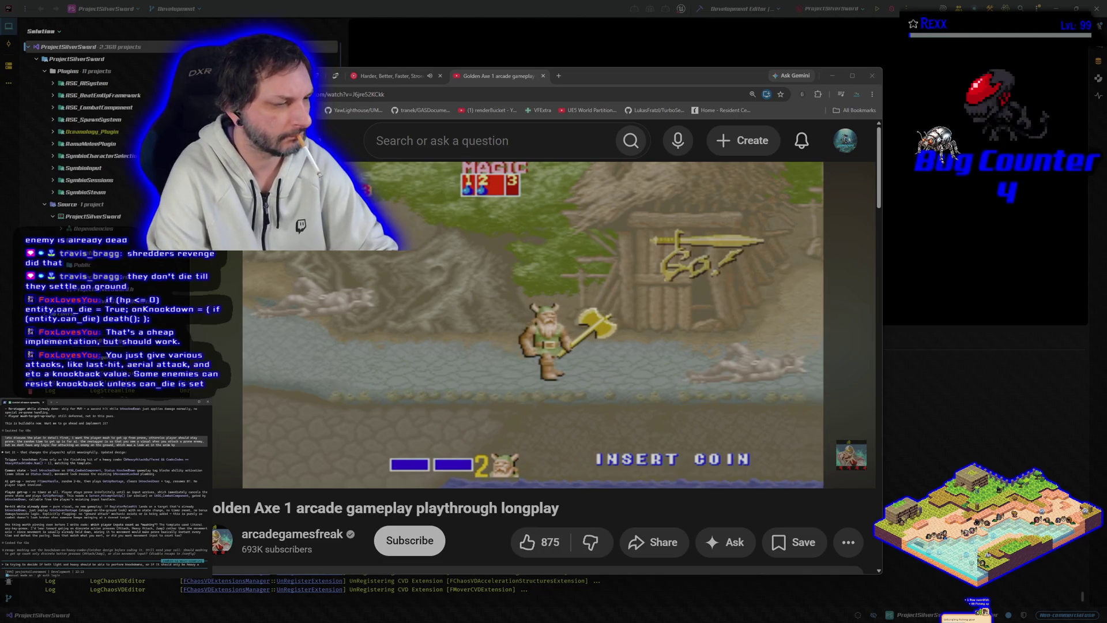
# Step: Submit the note about light and heavy knockdowns and resume the Golden Axe video
pyautogui.write('acks')
pyautogui.press('Return')
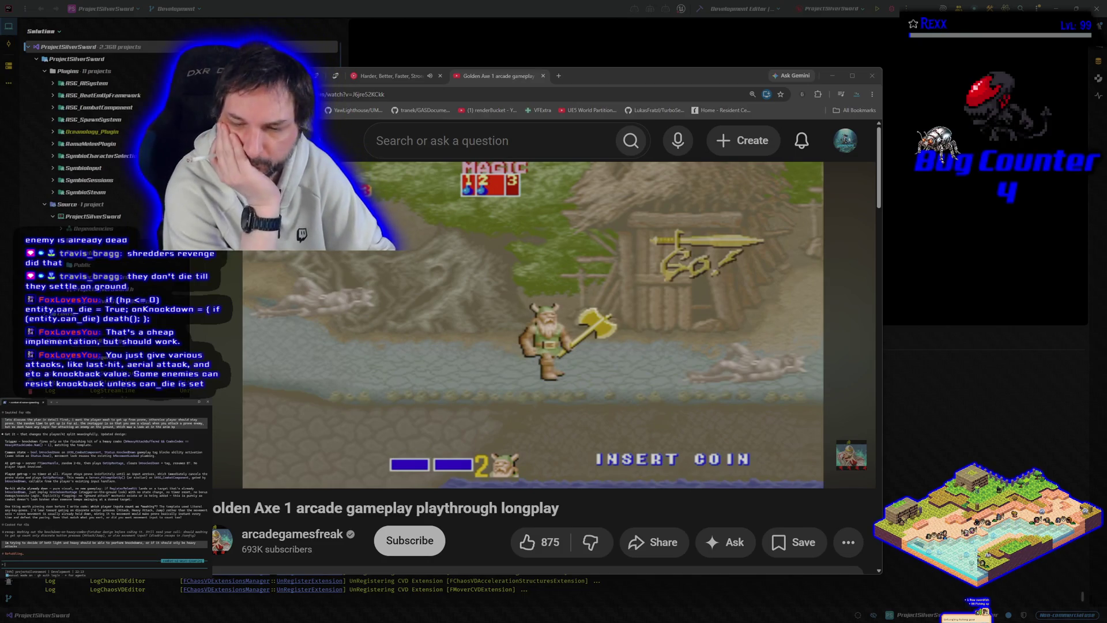
pyautogui.click(556, 321)
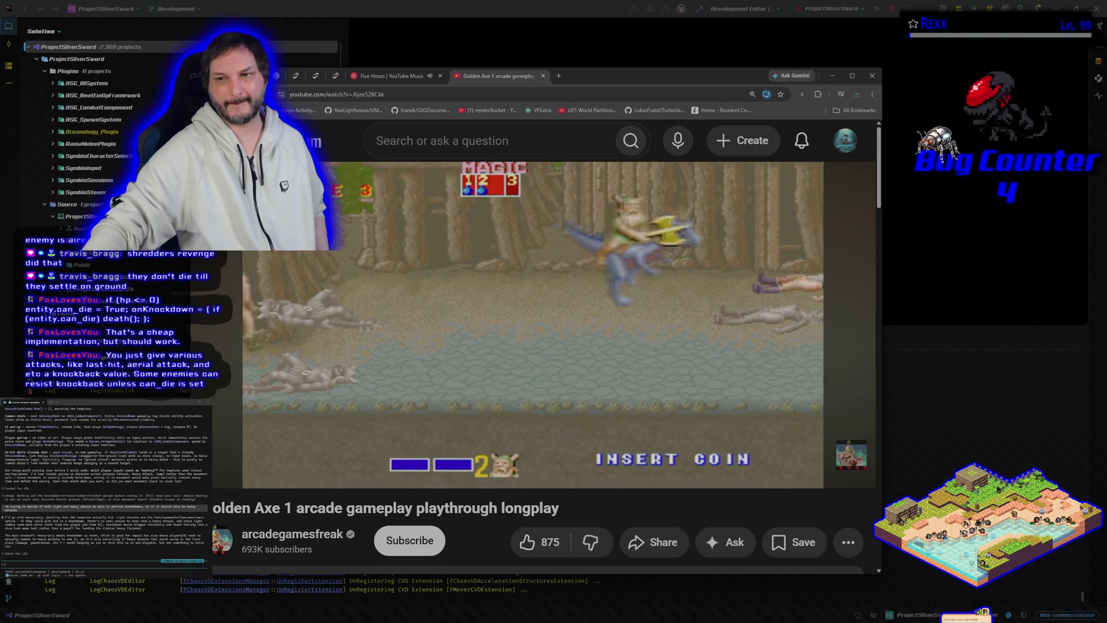
# Step: Pause, resume from 4:49, and watch to 6:44 where the dwarf rides a red dragon
pyautogui.click(274, 391)
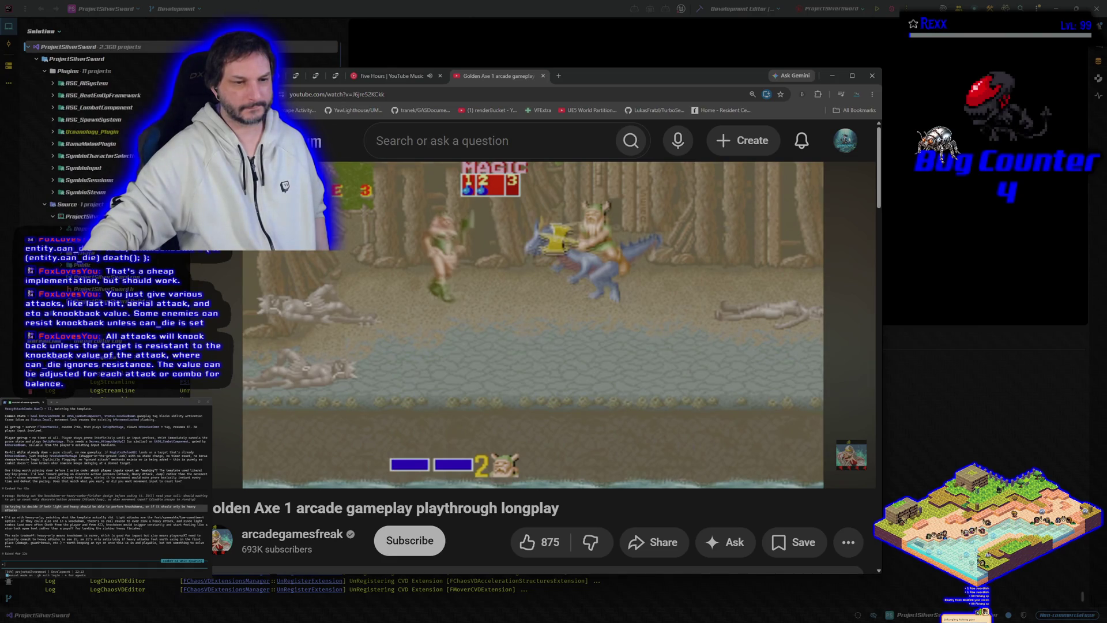
pyautogui.moveTo(334, 383)
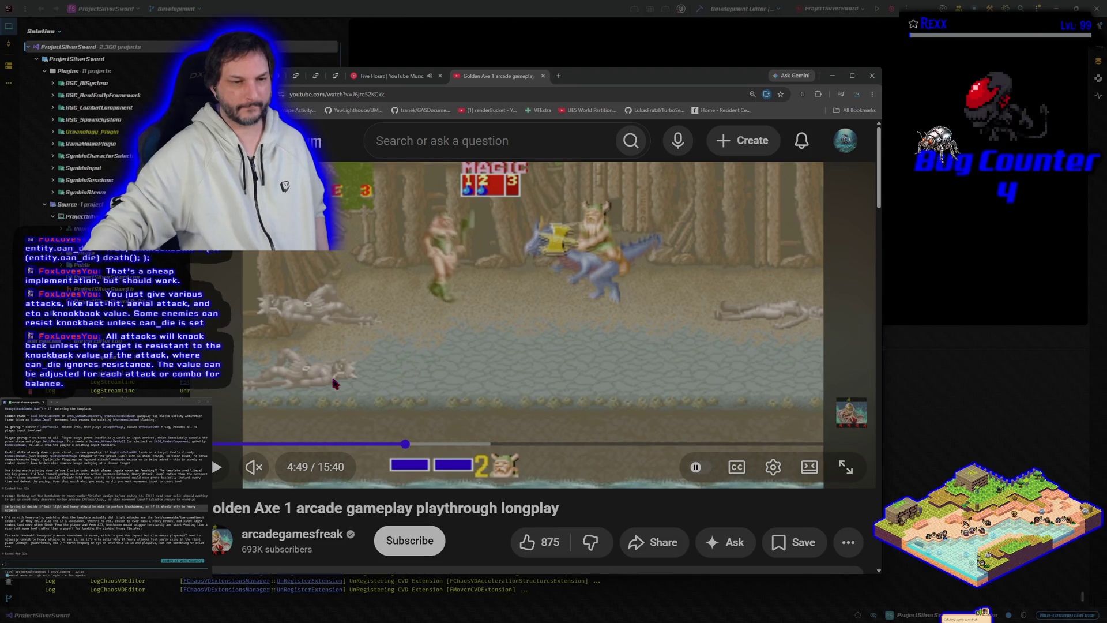
pyautogui.click(380, 279)
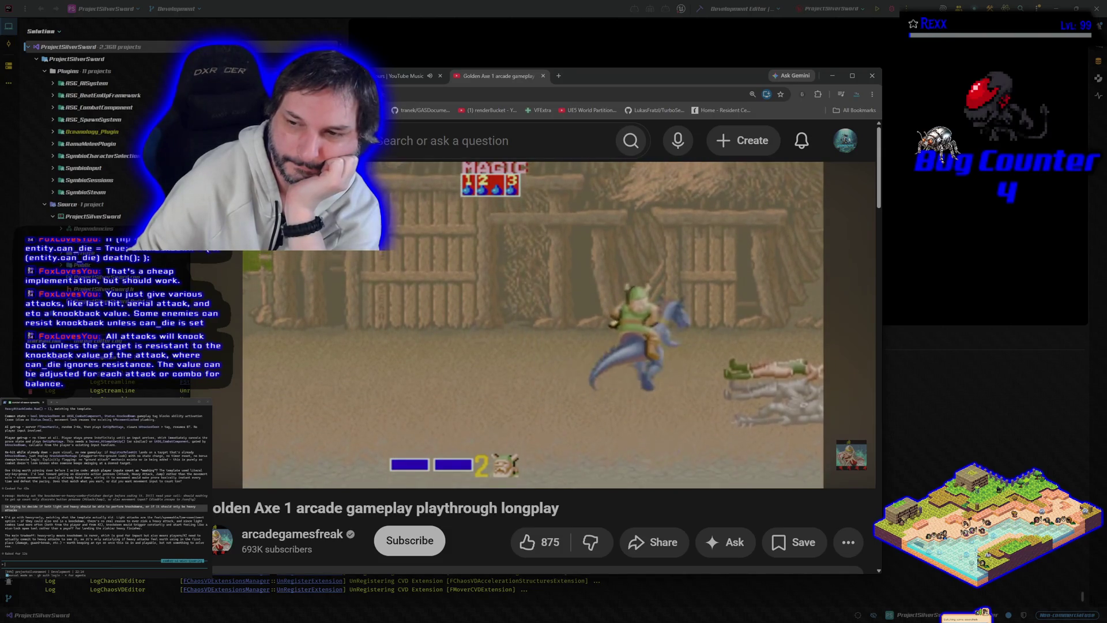
pyautogui.moveTo(402, 361)
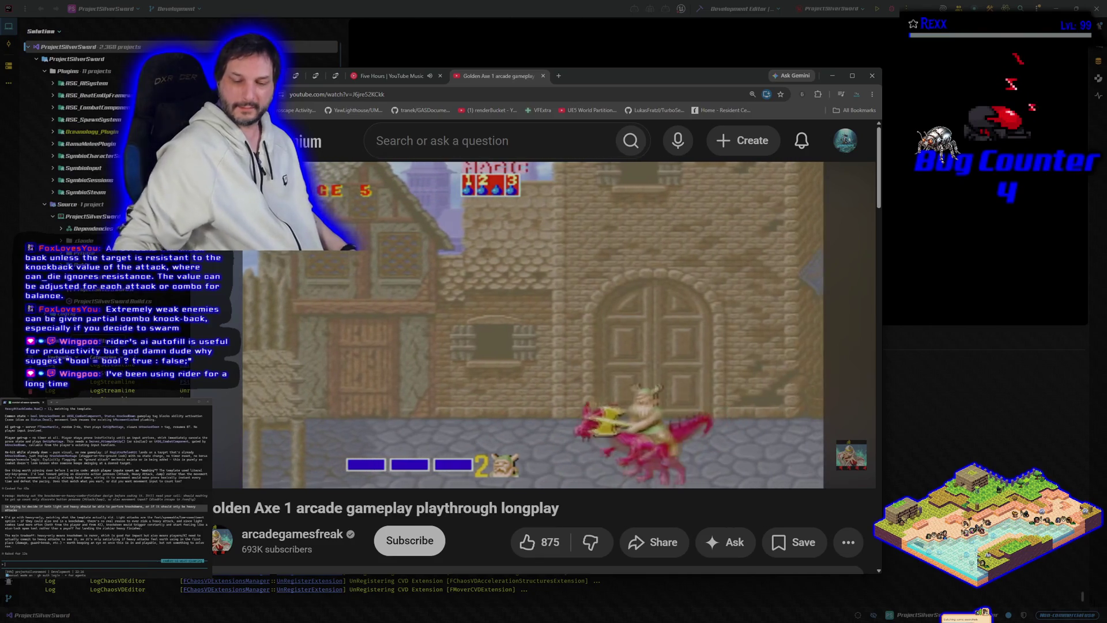
pyautogui.press('Left')
pyautogui.press('Left')
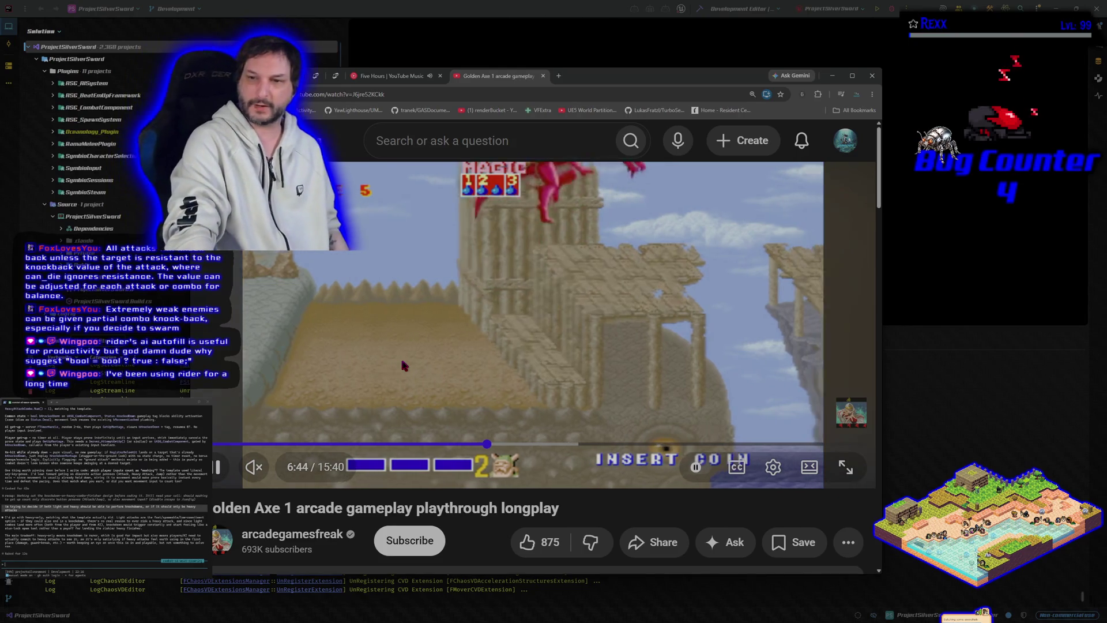
# Step: Pause the video with the dwarf on the red dragon atop the stone ruins
pyautogui.press('space')
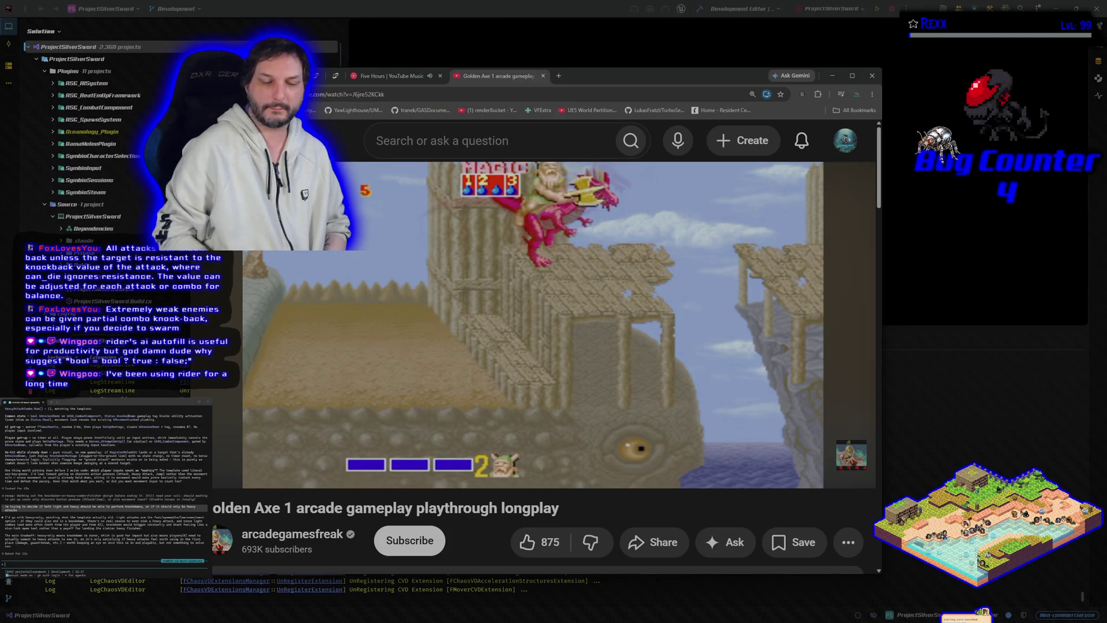
# Step: Play the Golden Axe longplay, pause at 6:52 as the hammer giant emerges, then resume
pyautogui.click(584, 315)
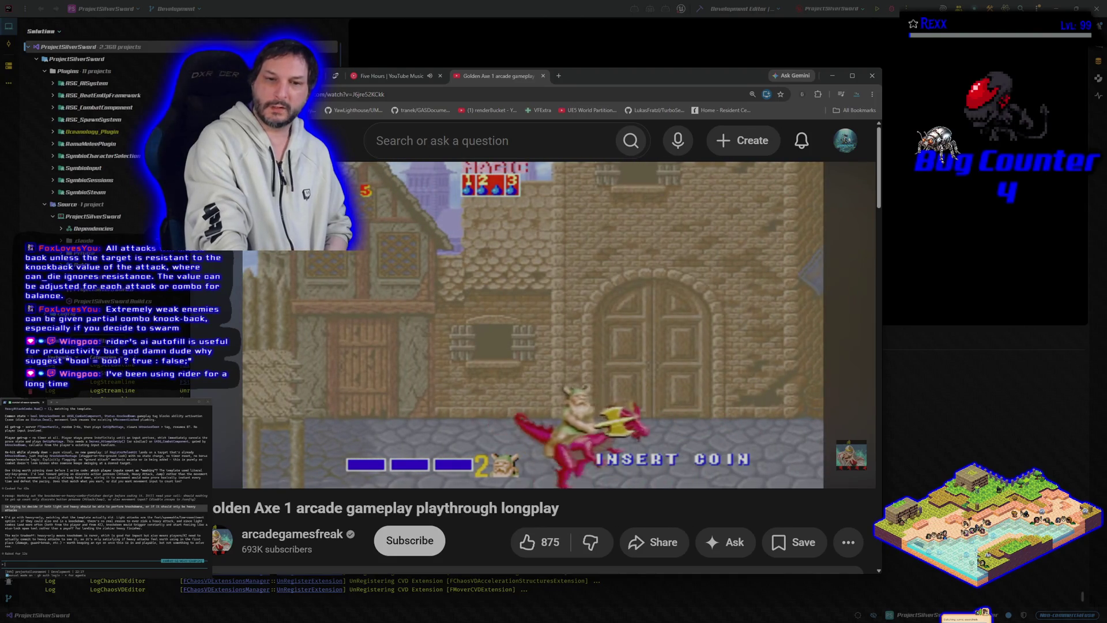
pyautogui.click(586, 324)
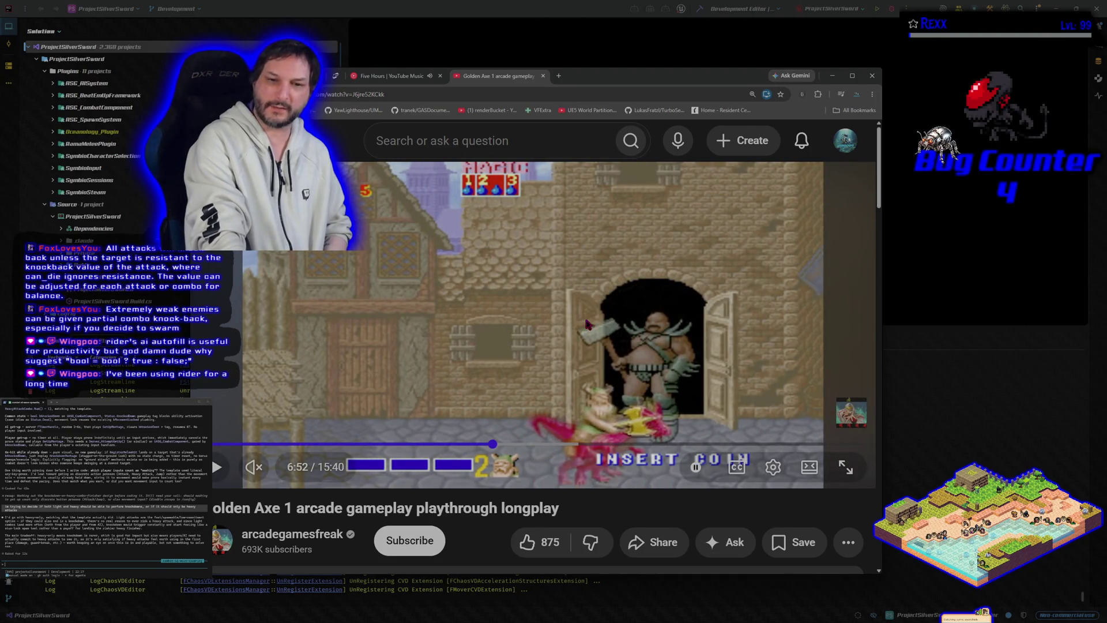
pyautogui.click(586, 323)
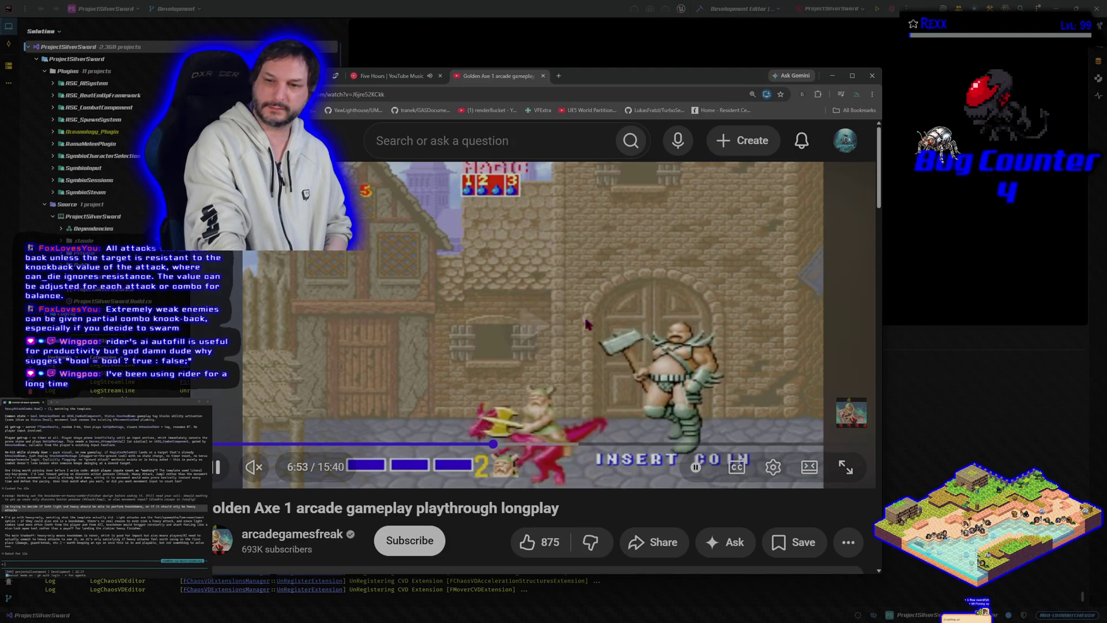